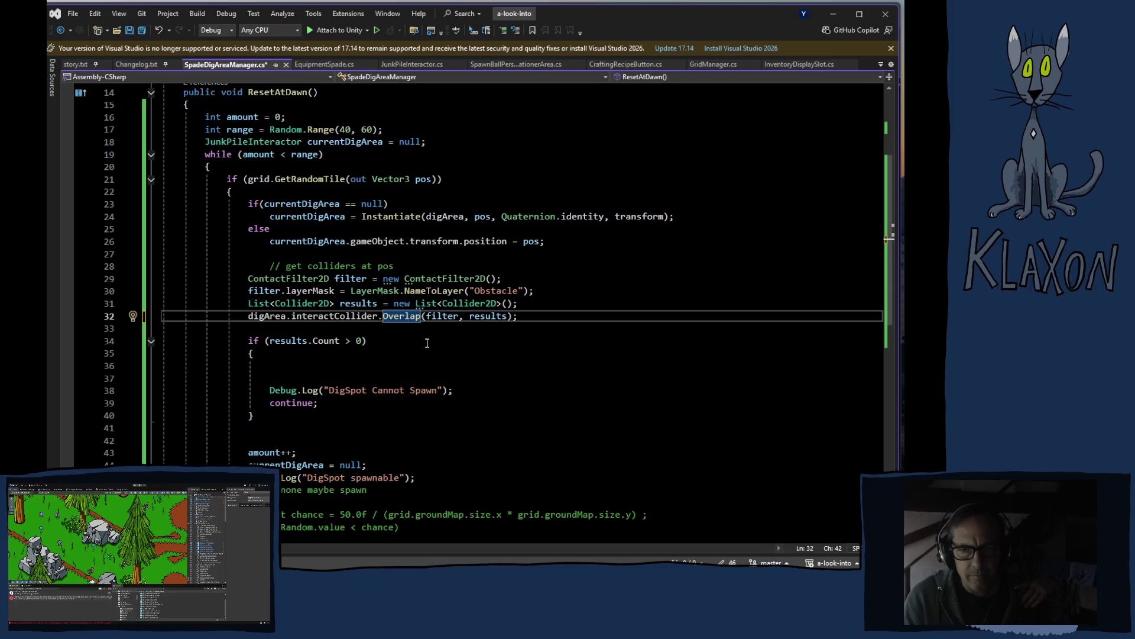
Block-comment the filter argument in the Overlap call.
{"action": "left_click_drag", "start_coordinate": [467, 317], "coordinate": [428, 318]}
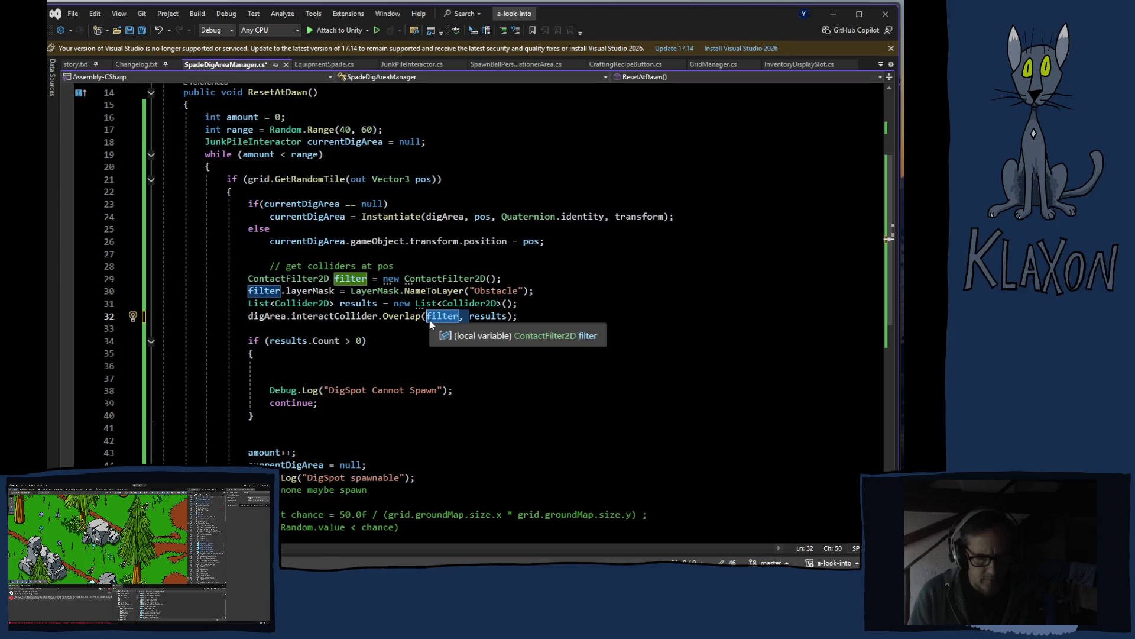
{"action": "key", "text": "ctrl+k"}
{"action": "key", "text": "ctrl+c"}
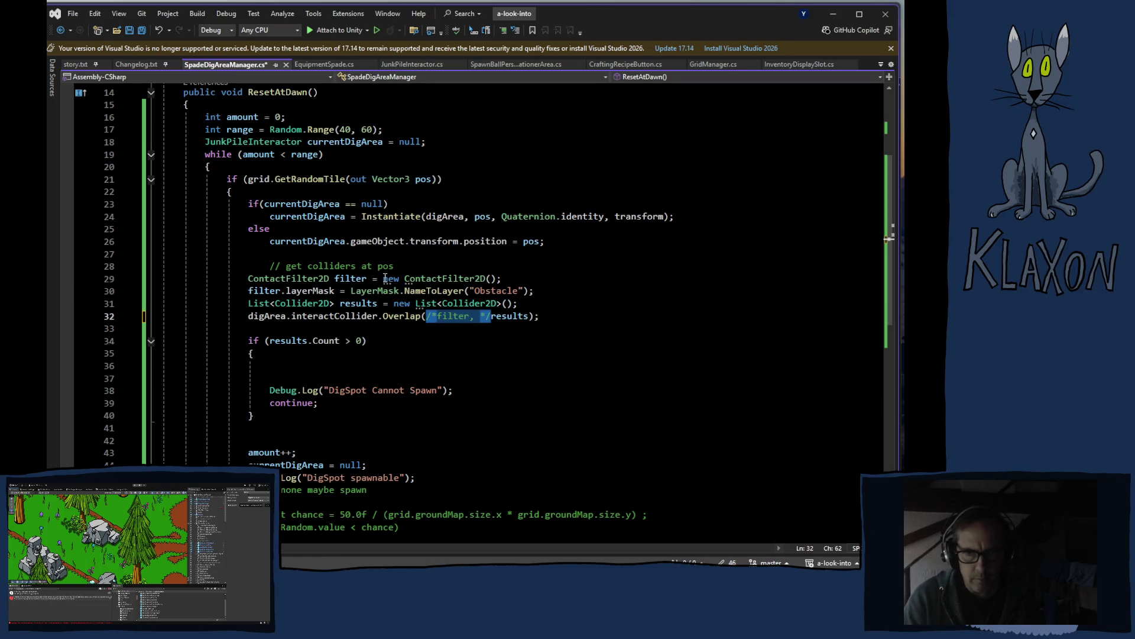
Comment out the two Obstacle contact filter lines (29–30) and save the script.
{"action": "left_click", "coordinate": [249, 278]}
{"action": "left_click_drag", "start_coordinate": [249, 279], "coordinate": [544, 293]}
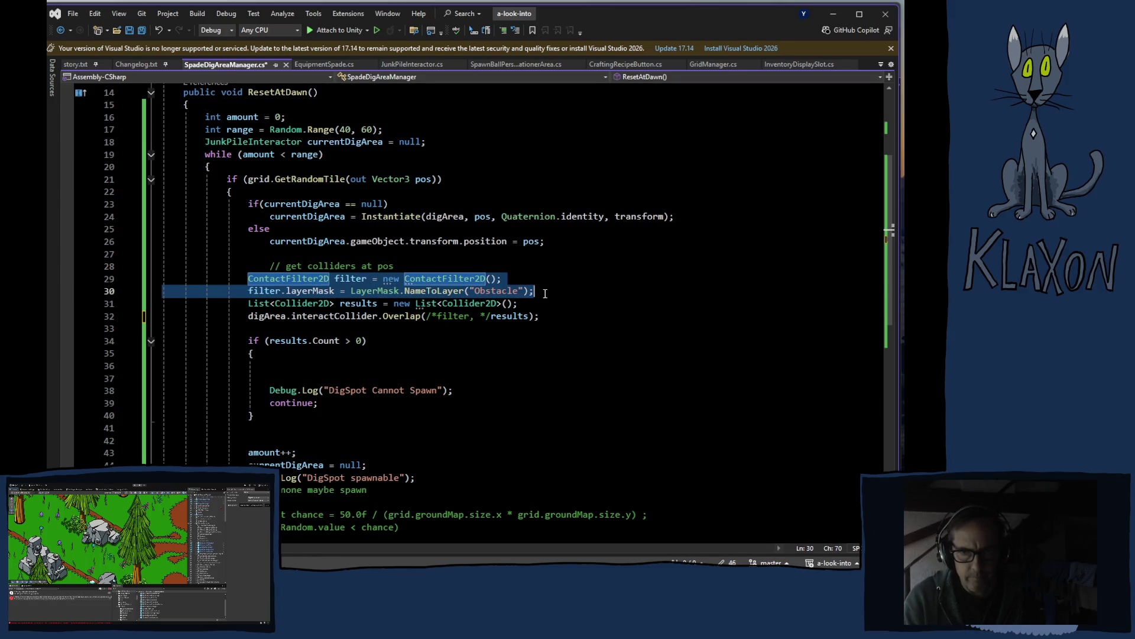
{"action": "key", "text": "ctrl+k"}
{"action": "key", "text": "ctrl+c"}
{"action": "key", "text": "ctrl+s"}
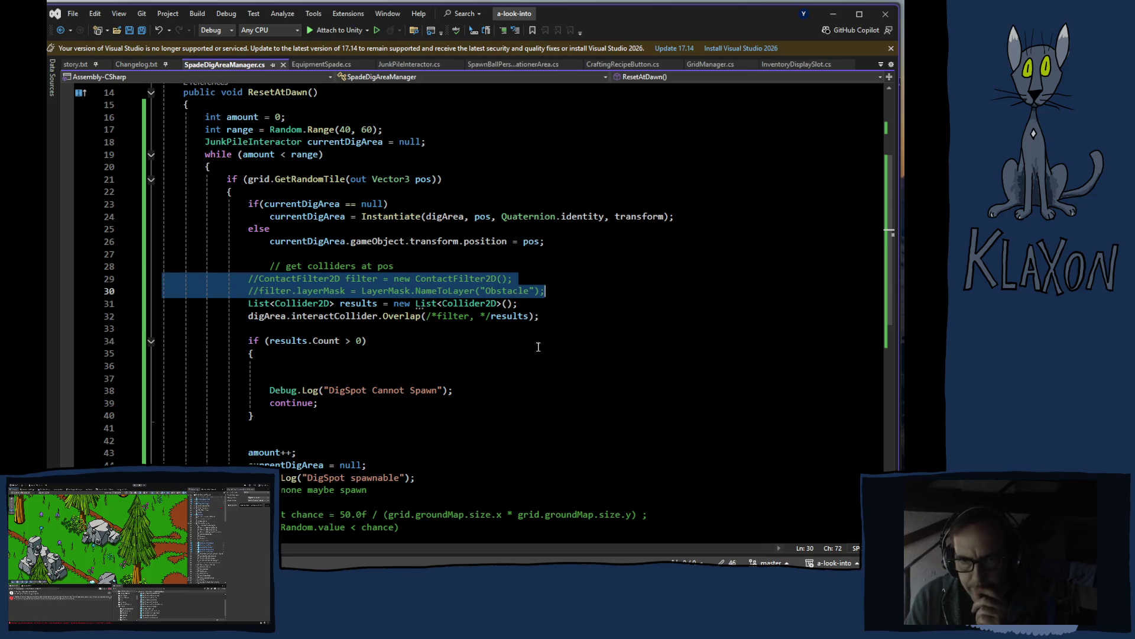
{"action": "mouse_move", "coordinate": [403, 316]}
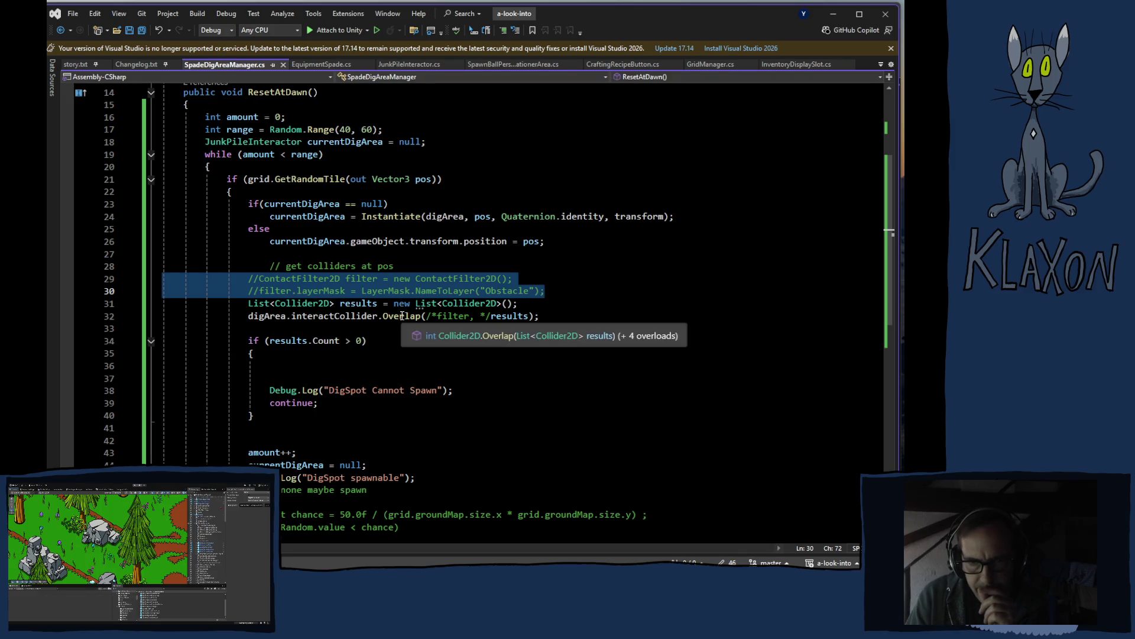
{"action": "mouse_move", "coordinate": [363, 316]}
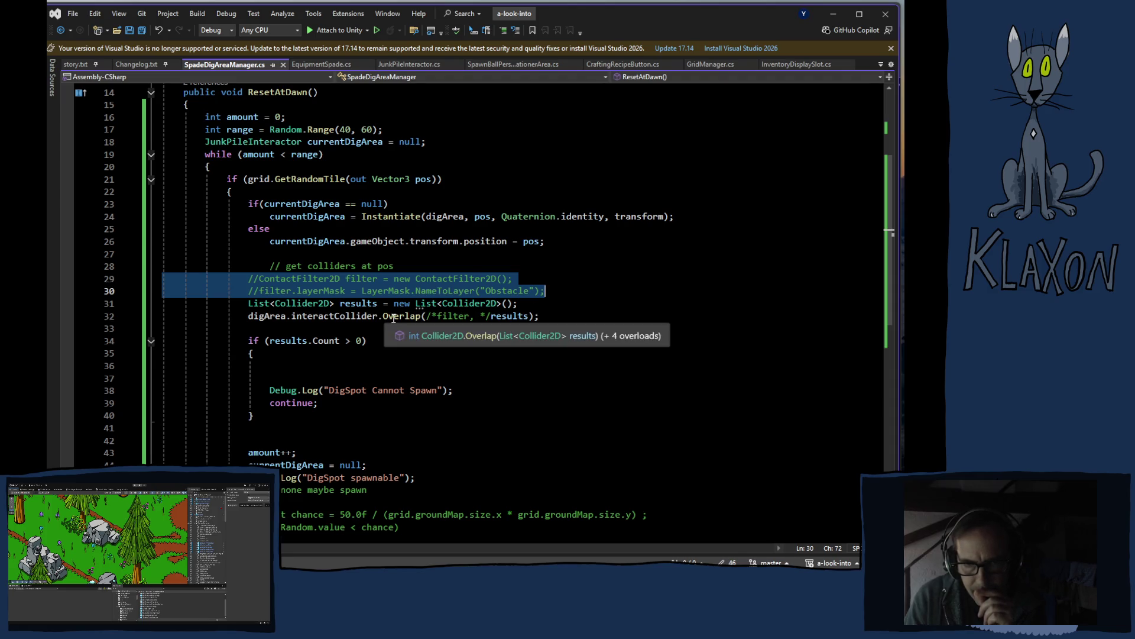
{"action": "key", "text": "alt+Tab"}
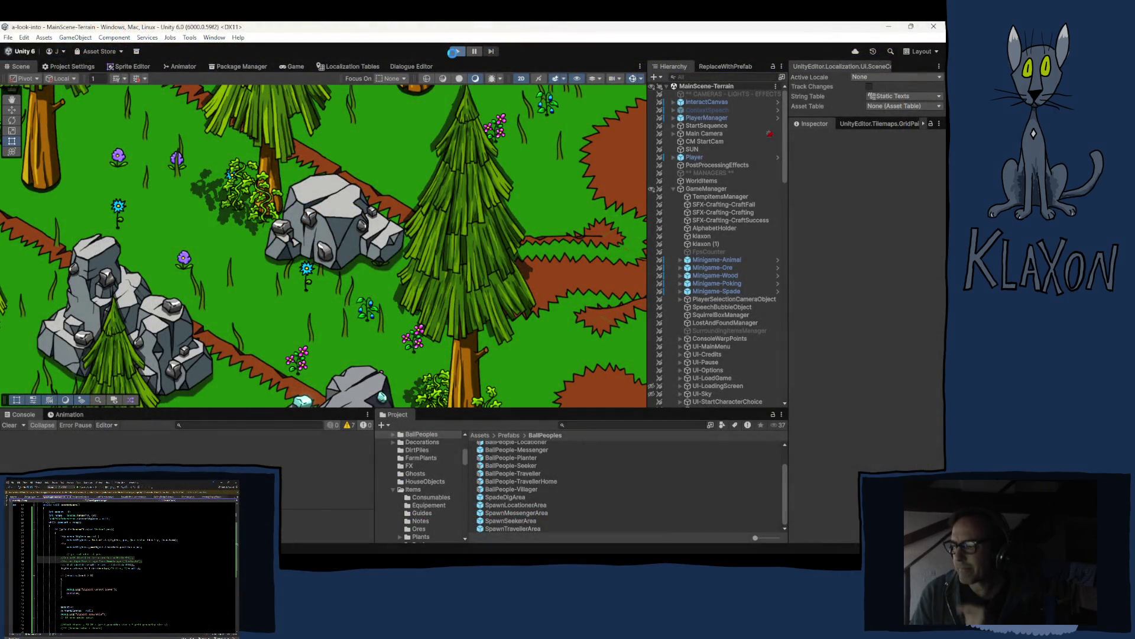
Play the scene, check the Console for the 'DigSpot spawnable' log, then close it.
{"action": "left_click", "coordinate": [456, 51]}
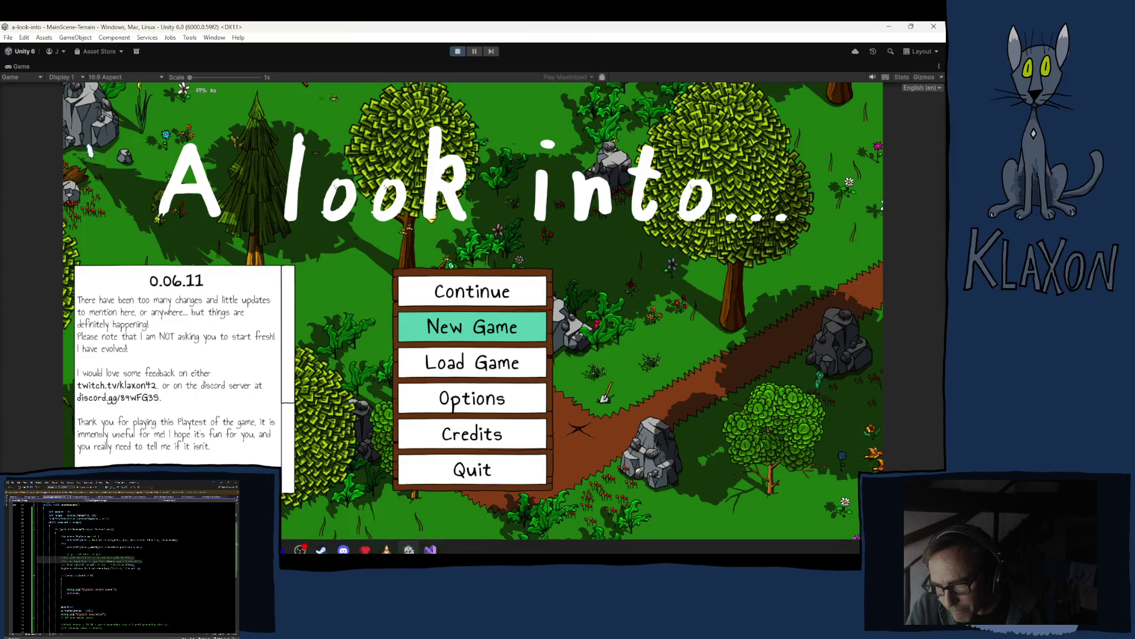
{"action": "key", "text": "ctrl+shift+c"}
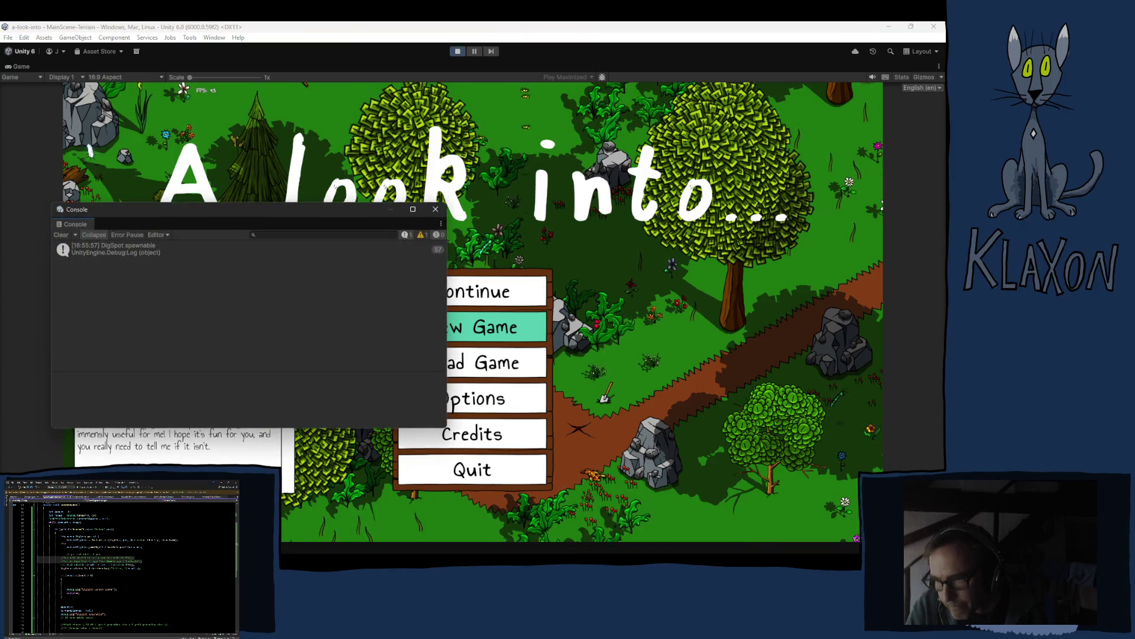
{"action": "left_click", "coordinate": [436, 213]}
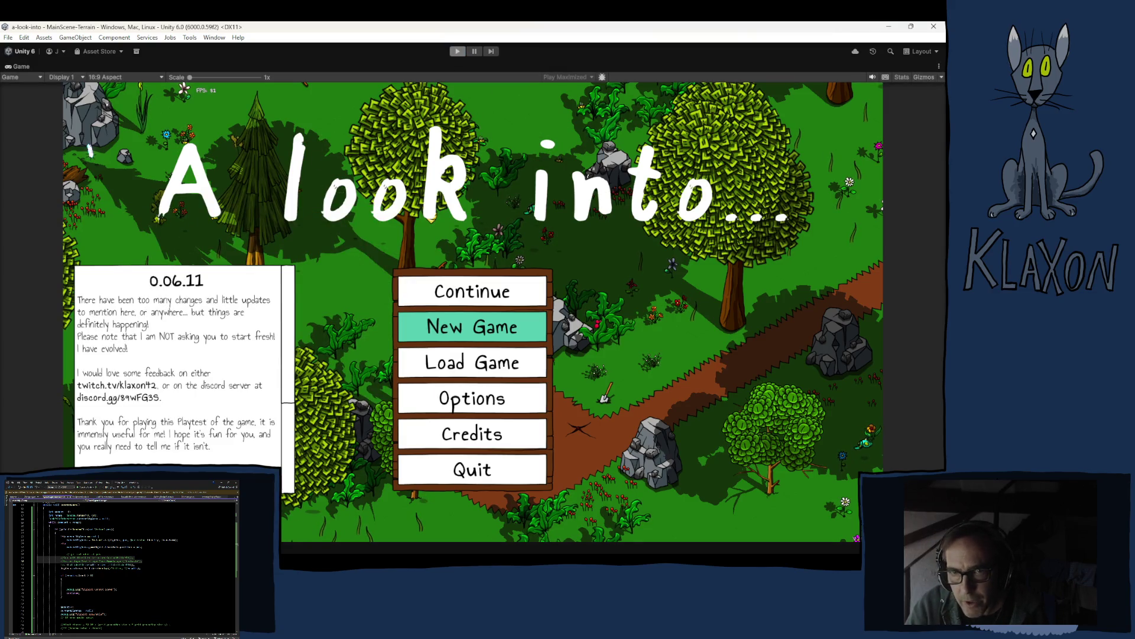
{"action": "key", "text": "alt+Tab"}
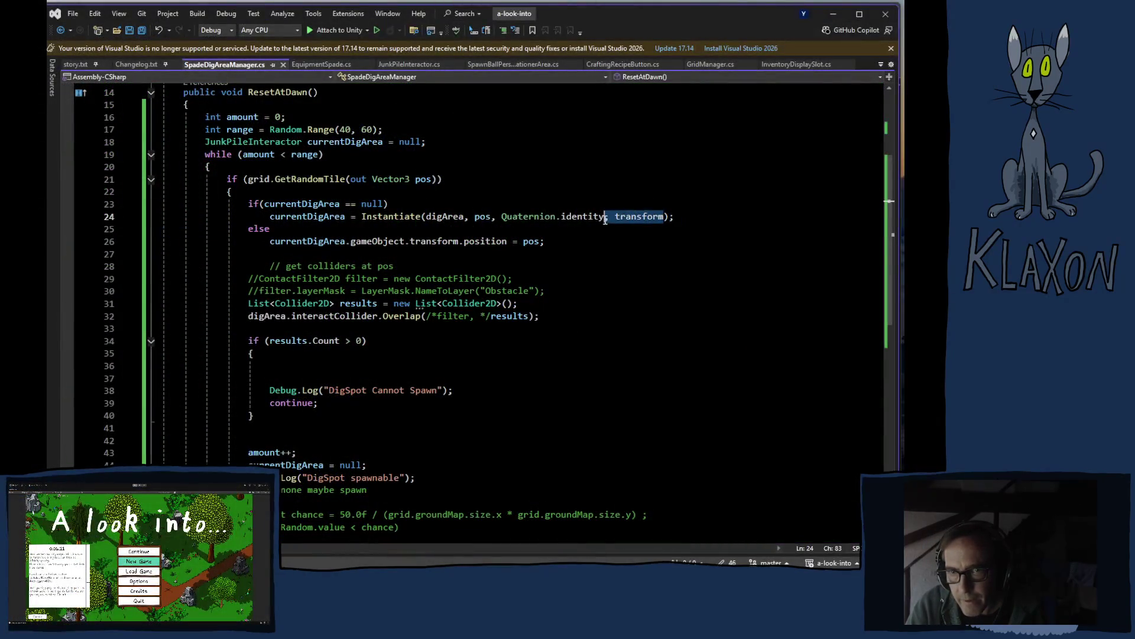
Delete ', transform' from the Instantiate call on line 24, leaving Quaternion.identity last.
{"action": "double_click", "coordinate": [606, 218]}
{"action": "key", "text": "Delete"}
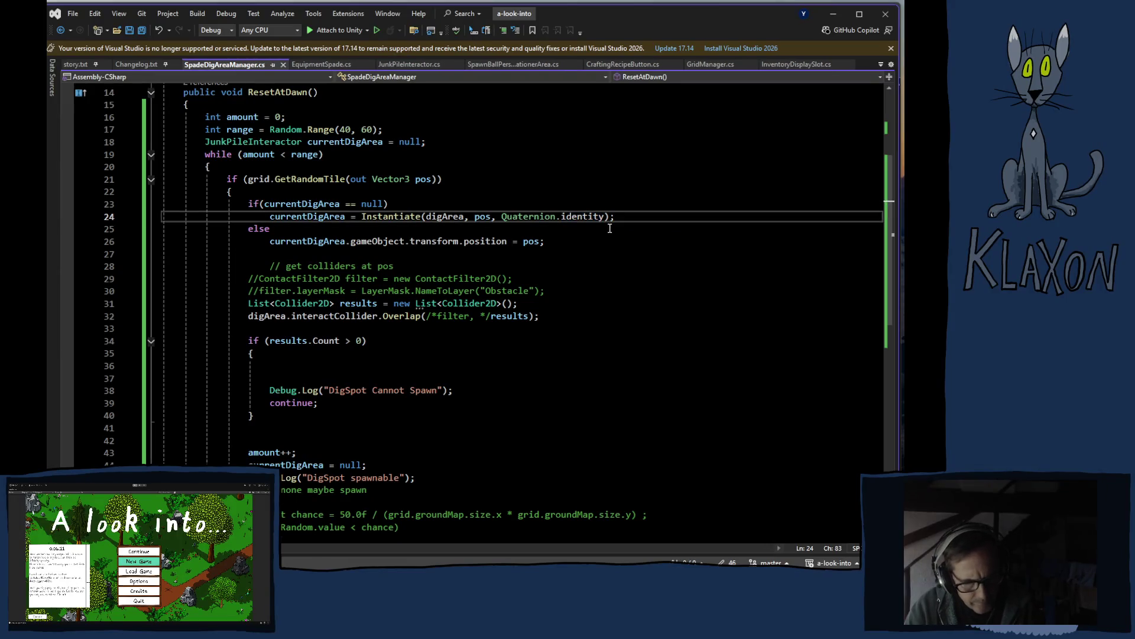
{"action": "key", "text": "alt+Tab"}
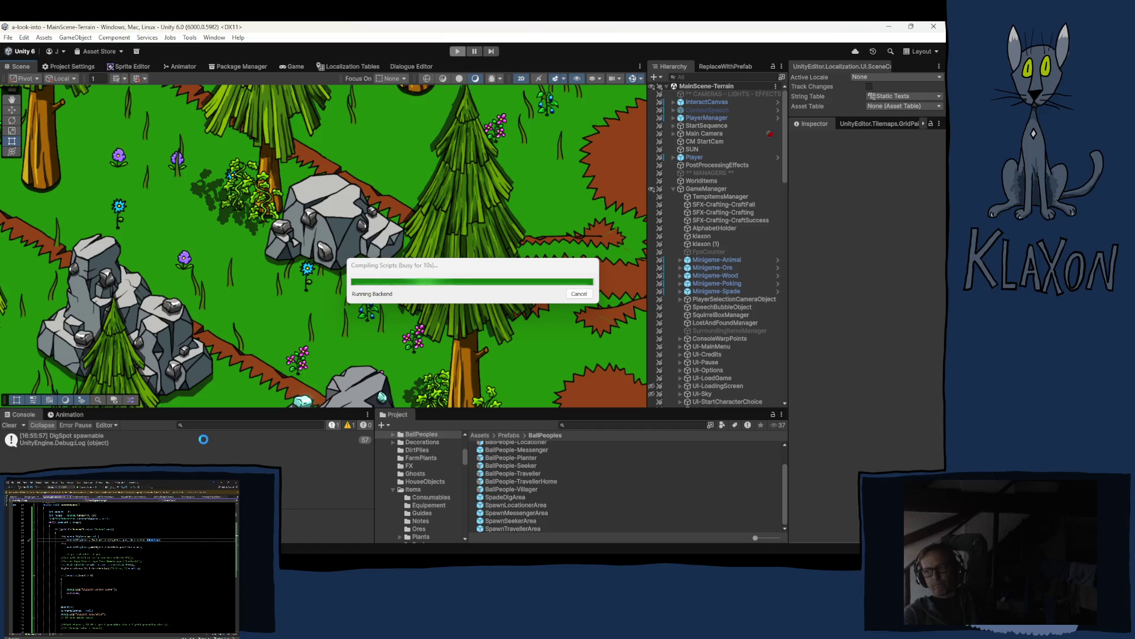
Clear the Console, replay the scene, and confirm the 'DigSpot spawnable' log again.
{"action": "left_click", "coordinate": [8, 425]}
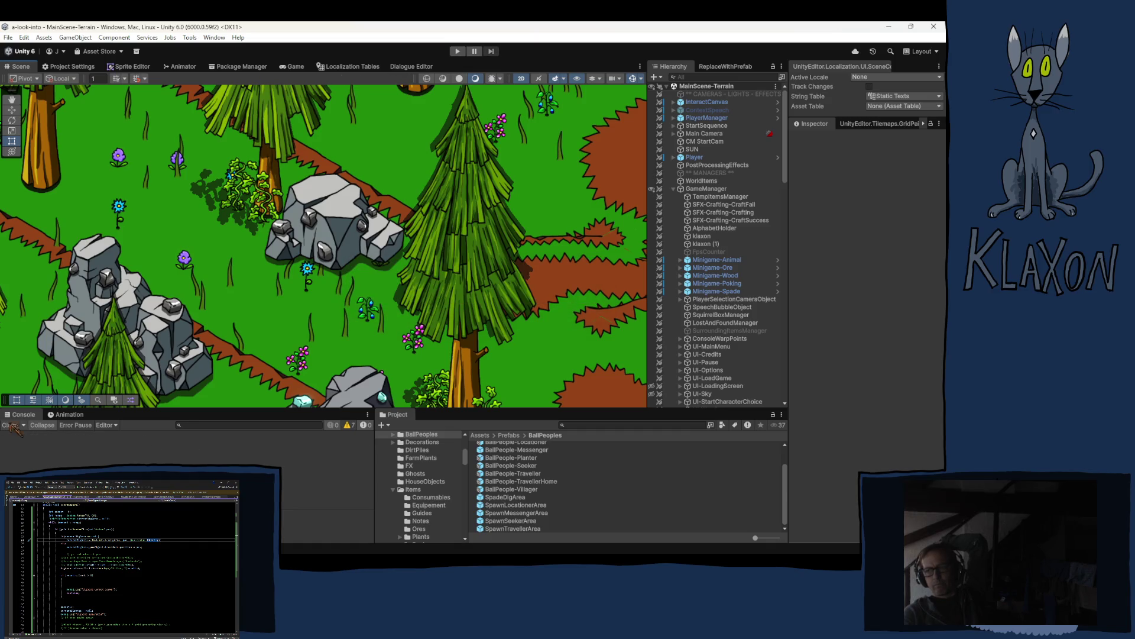
{"action": "left_click", "coordinate": [458, 52]}
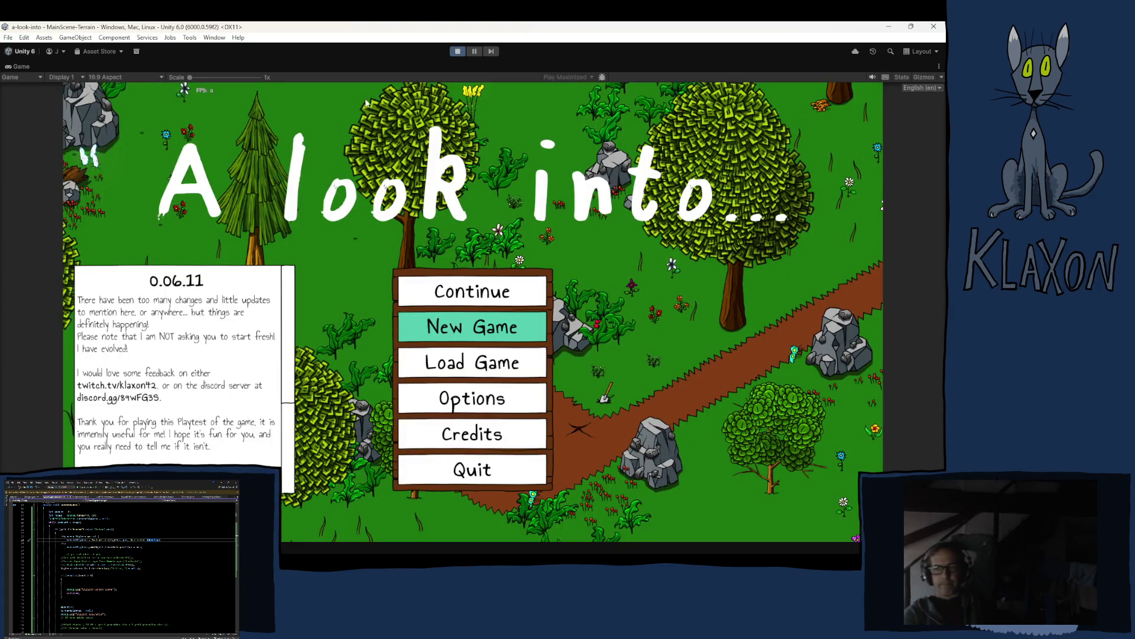
{"action": "key", "text": "ctrl+shift+c"}
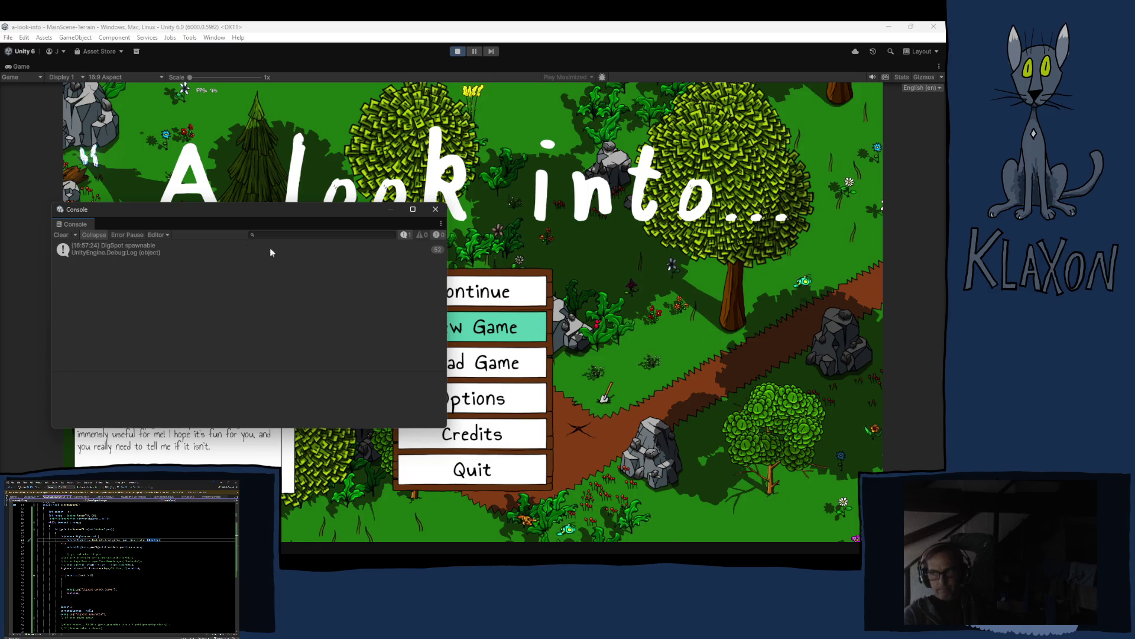
{"action": "left_click", "coordinate": [439, 215]}
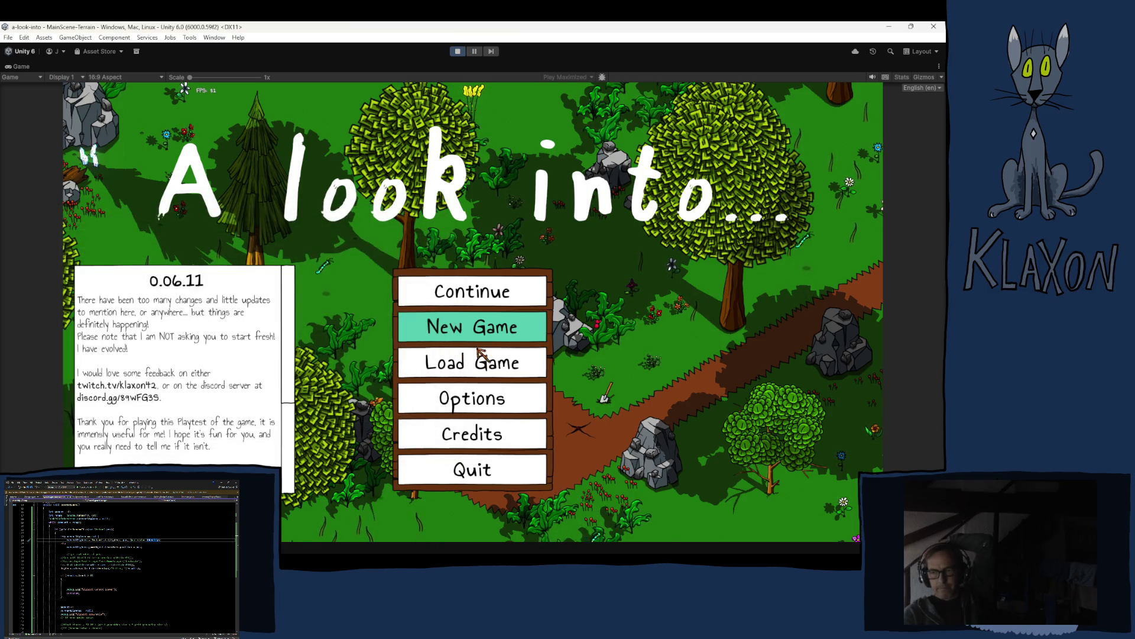
{"action": "left_click", "coordinate": [459, 52]}
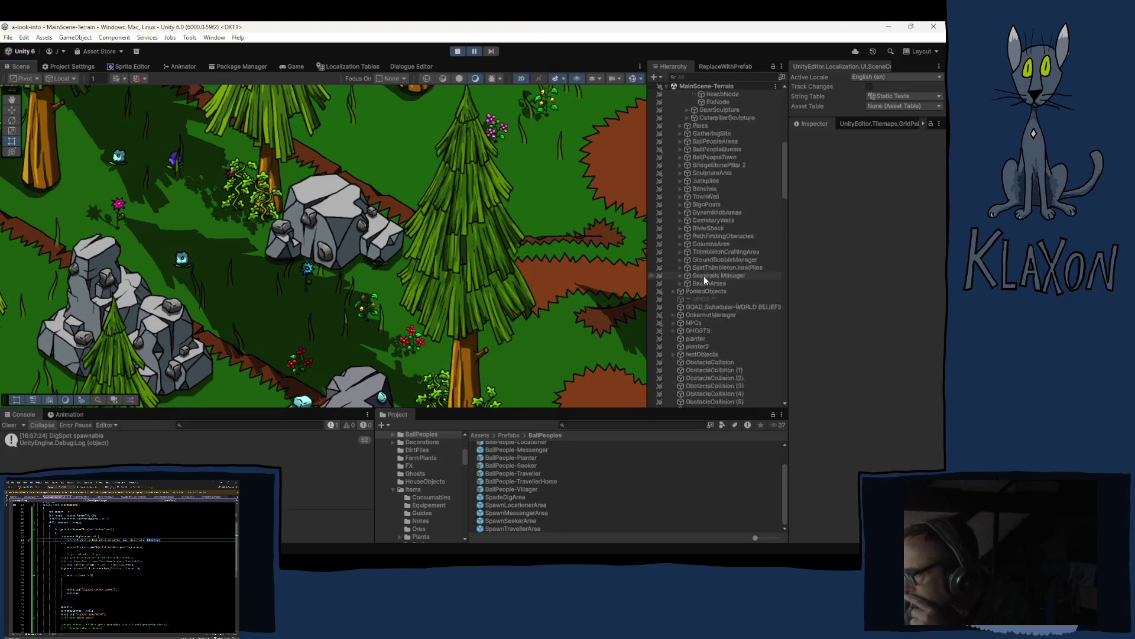
Frame each spawned SpadeDigArea(Clone) from the Hierarchy in turn to check its tile.
{"action": "scroll", "coordinate": [703, 278], "scroll_direction": "down", "scroll_amount": 10}
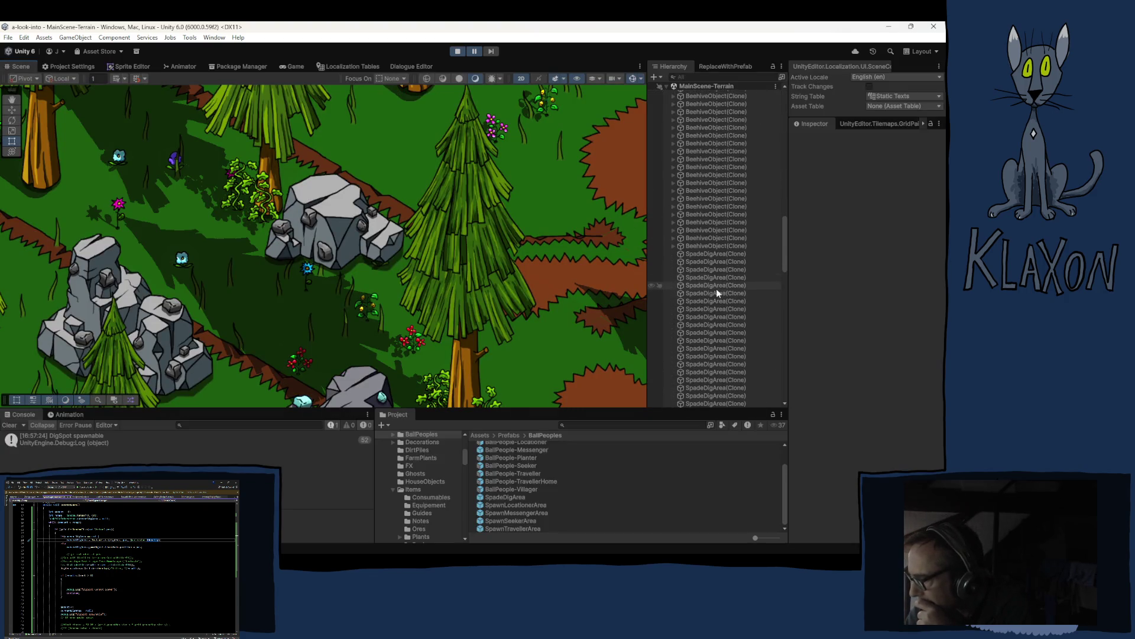
{"action": "double_click", "coordinate": [708, 253]}
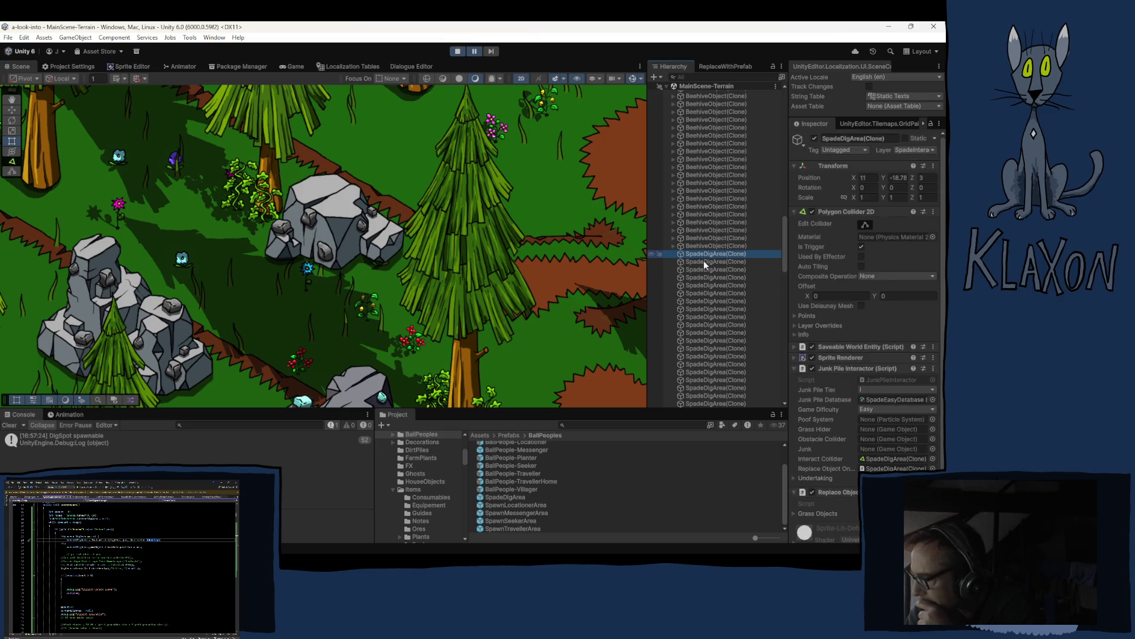
{"action": "double_click", "coordinate": [703, 262]}
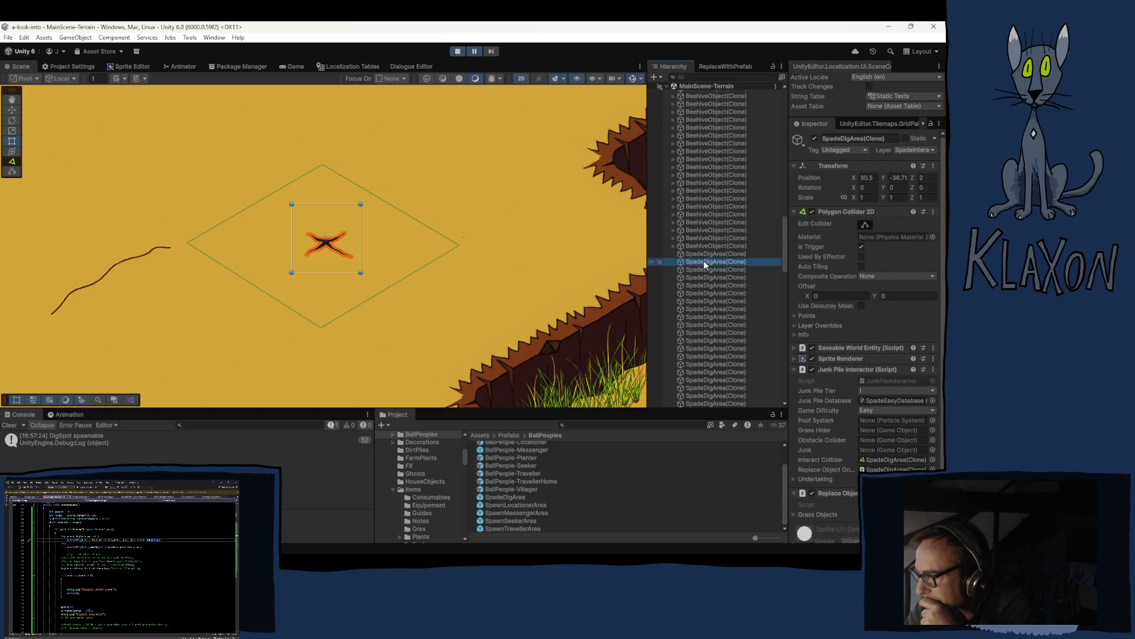
{"action": "double_click", "coordinate": [701, 267]}
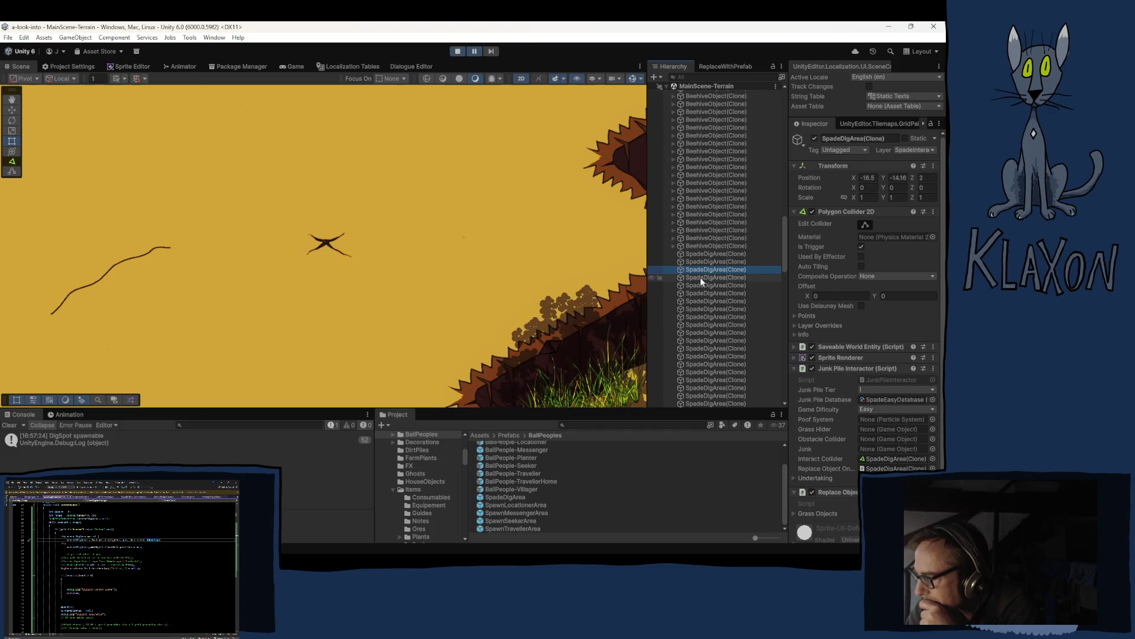
{"action": "double_click", "coordinate": [700, 277]}
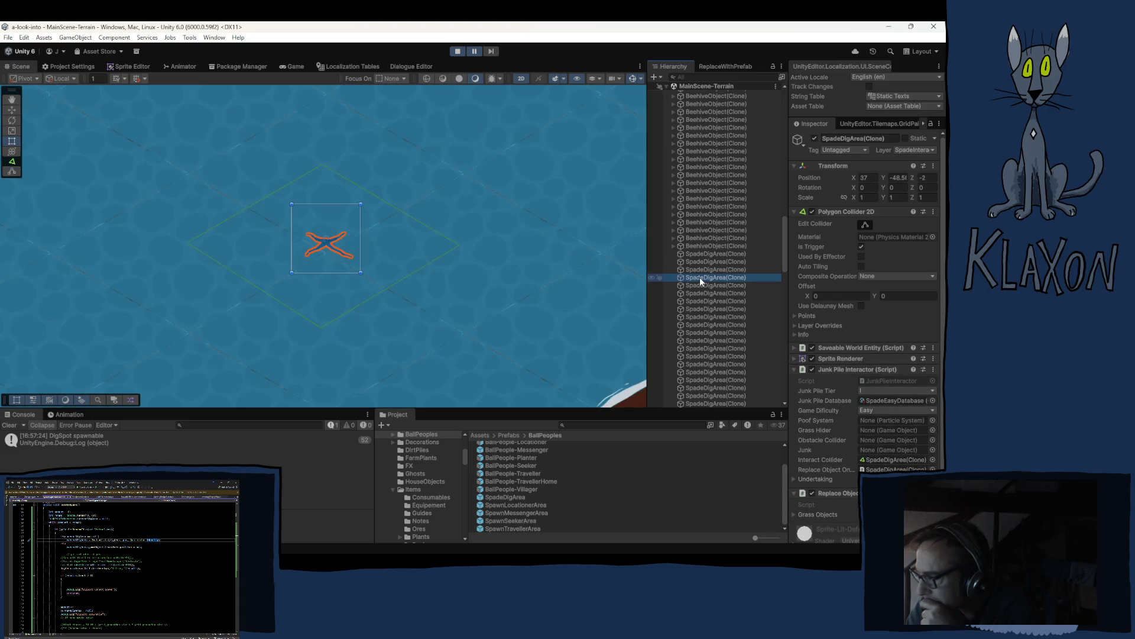
{"action": "double_click", "coordinate": [699, 283]}
{"action": "double_click", "coordinate": [699, 292]}
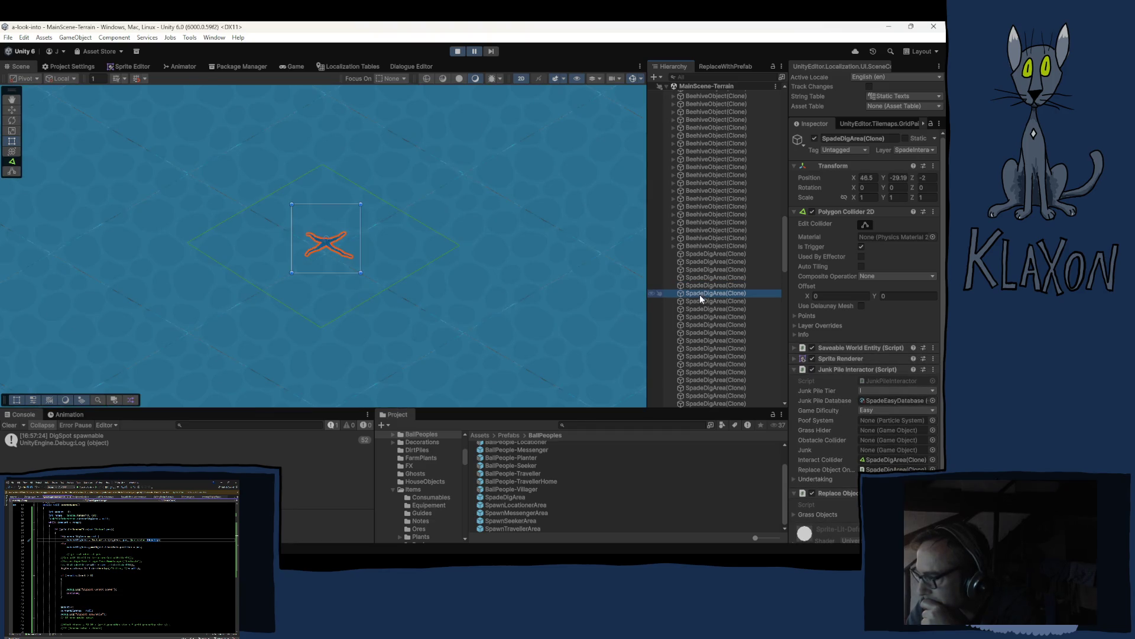
{"action": "double_click", "coordinate": [700, 302]}
{"action": "double_click", "coordinate": [703, 312]}
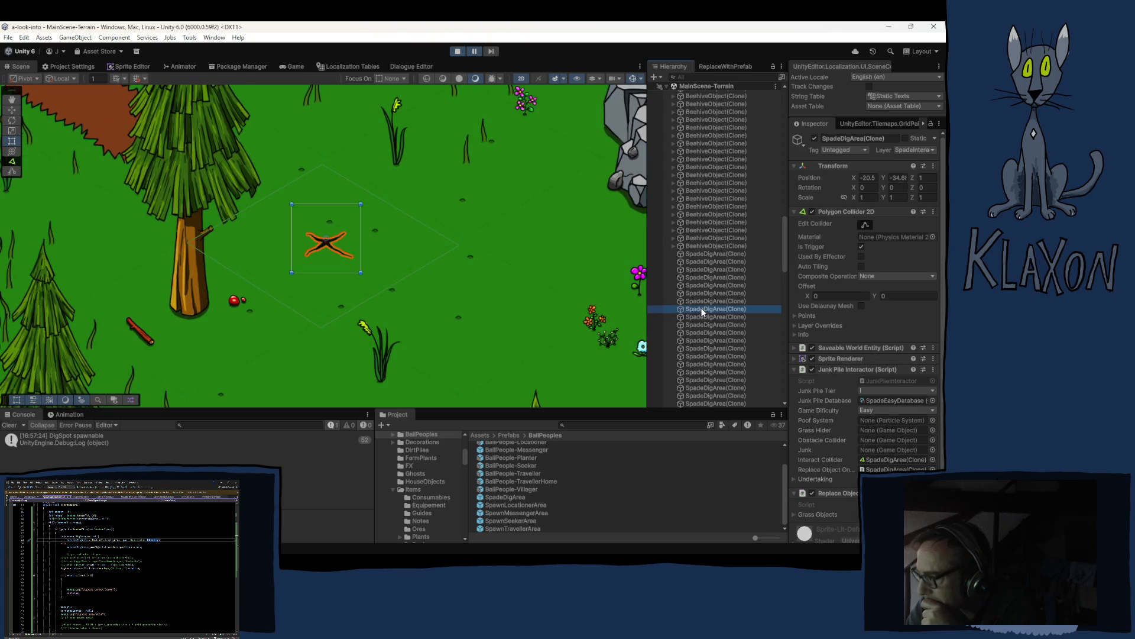
{"action": "double_click", "coordinate": [697, 319]}
{"action": "double_click", "coordinate": [699, 321]}
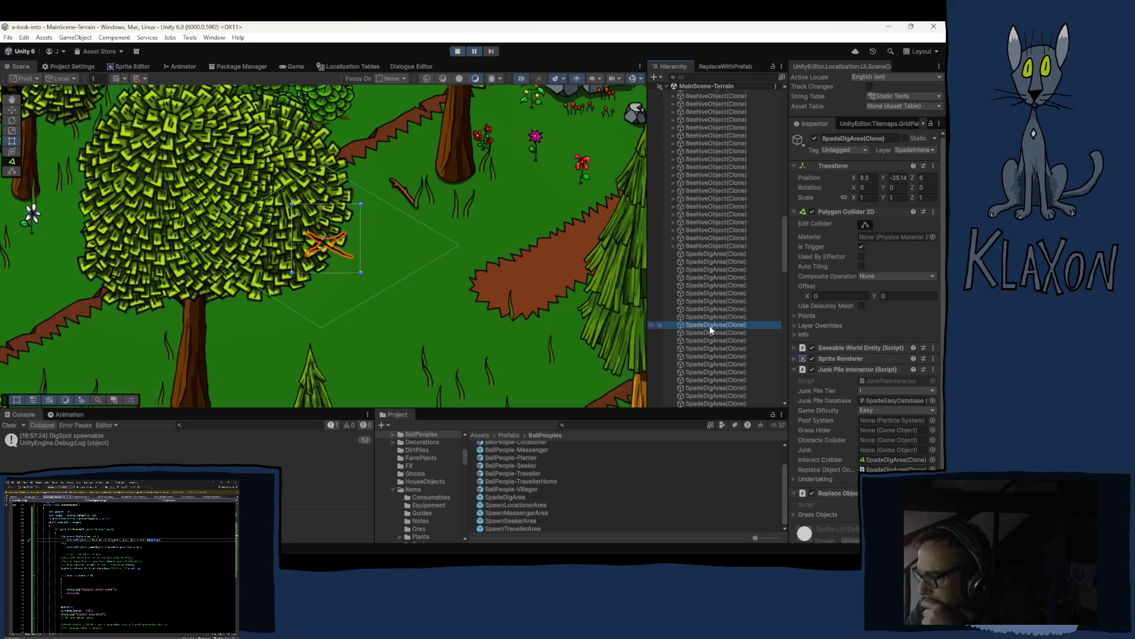
{"action": "double_click", "coordinate": [712, 331]}
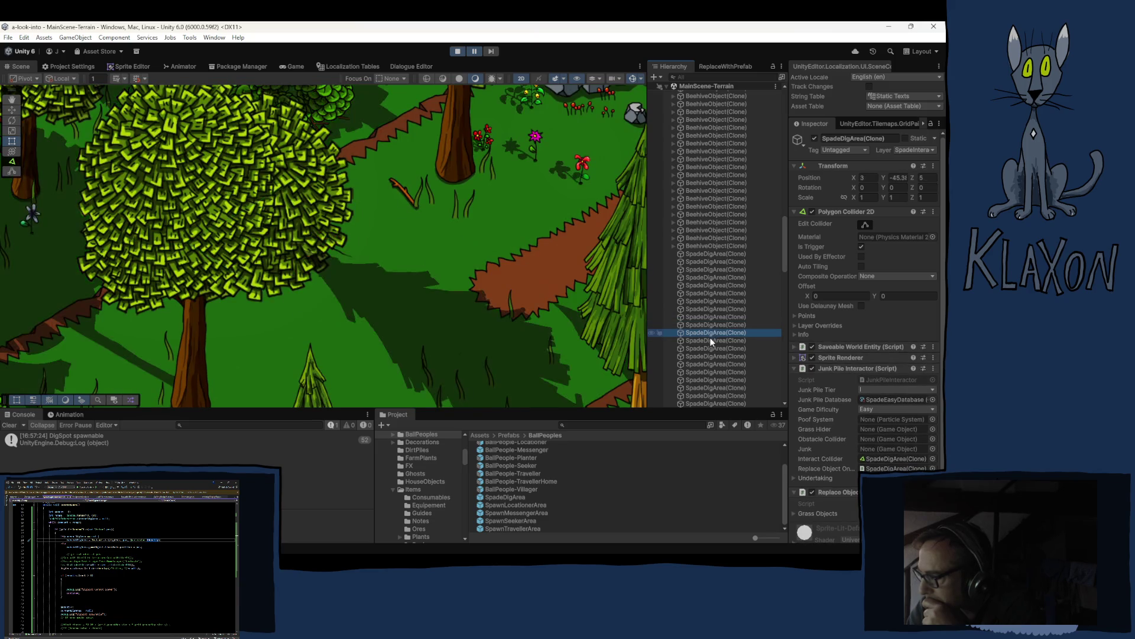
{"action": "double_click", "coordinate": [711, 341]}
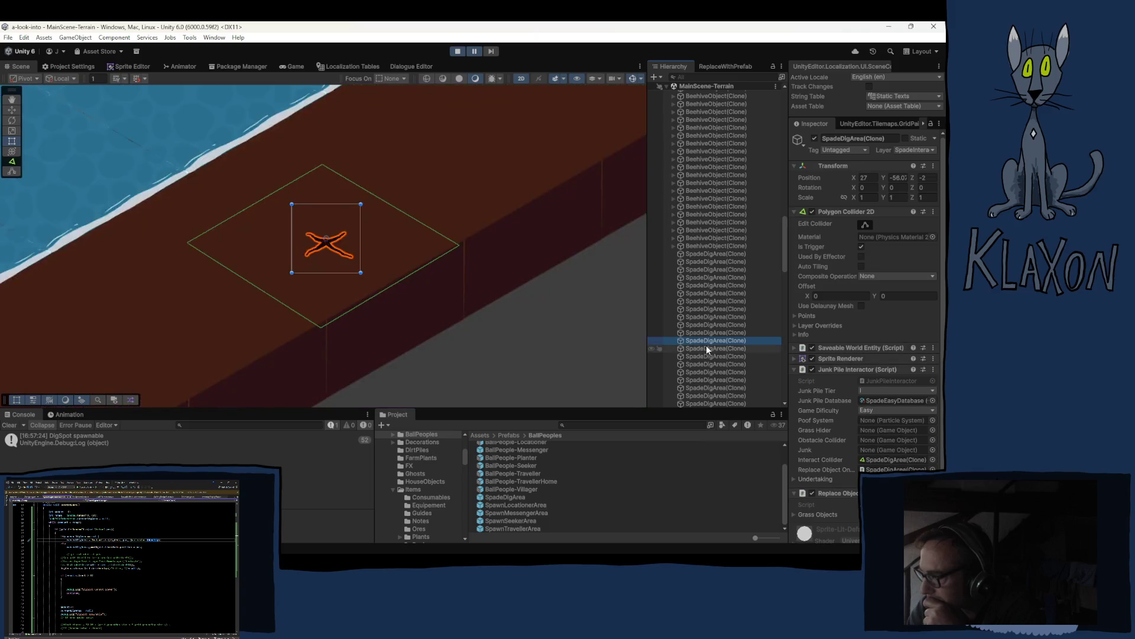
{"action": "double_click", "coordinate": [706, 348]}
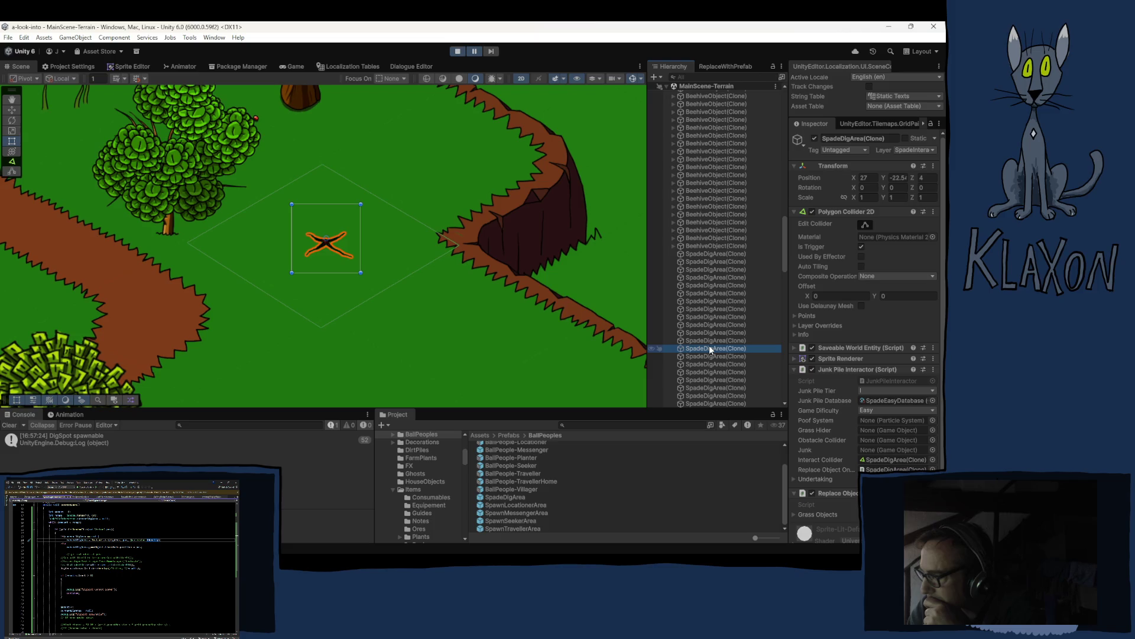
{"action": "double_click", "coordinate": [704, 356]}
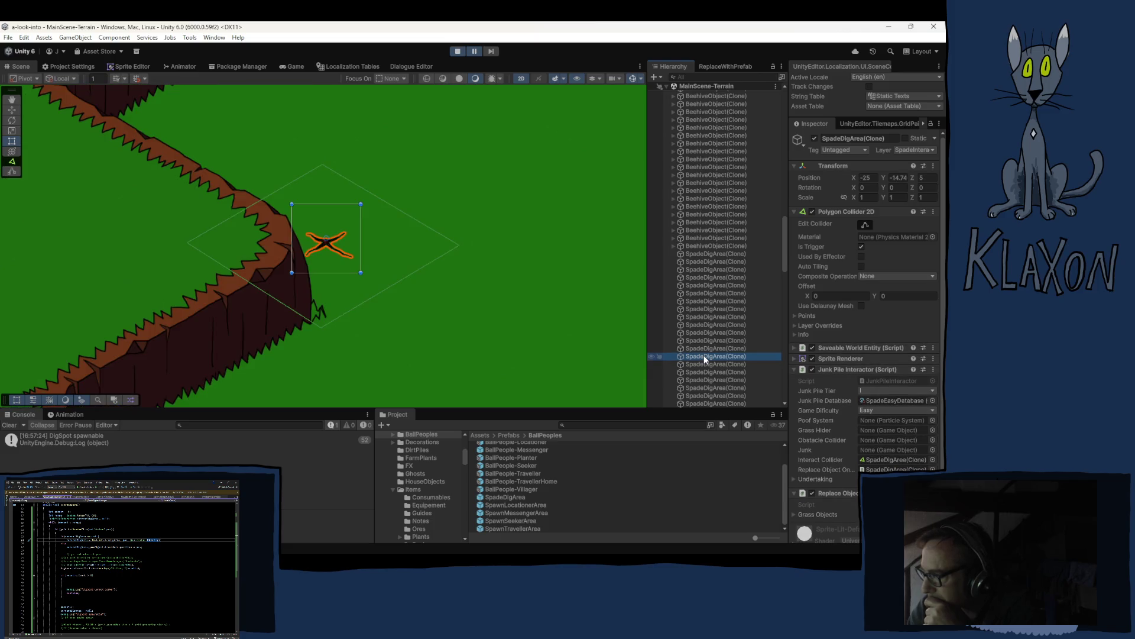
{"action": "double_click", "coordinate": [704, 364]}
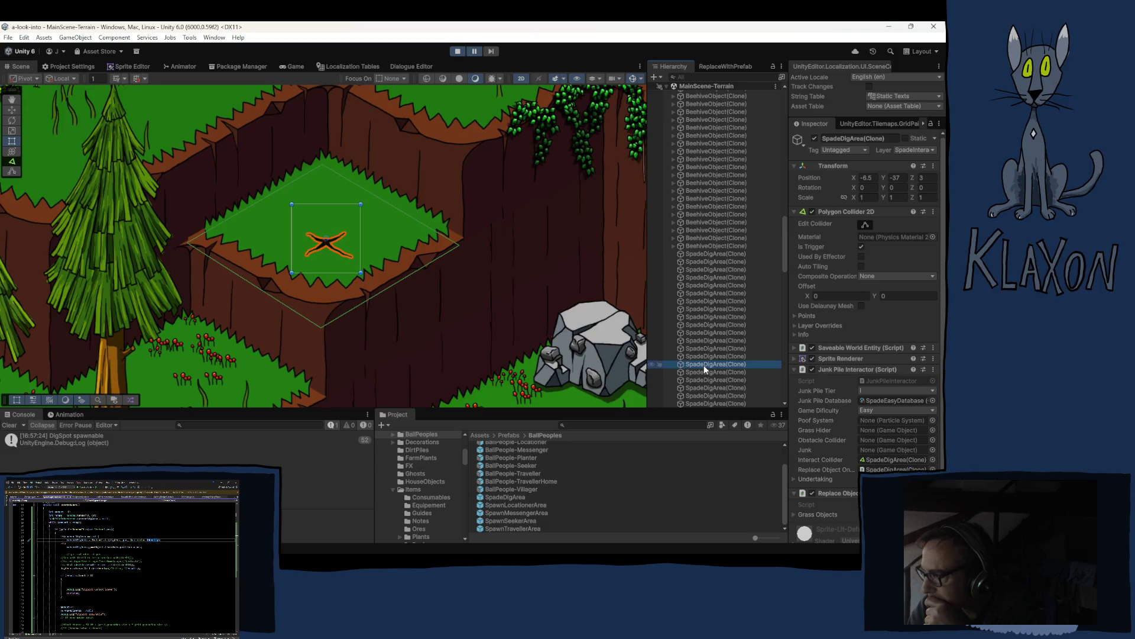
Frame the remaining SpadeDigArea clones further down the list, then start the game.
{"action": "scroll", "coordinate": [704, 364], "scroll_direction": "down", "scroll_amount": 3}
{"action": "double_click", "coordinate": [727, 283]}
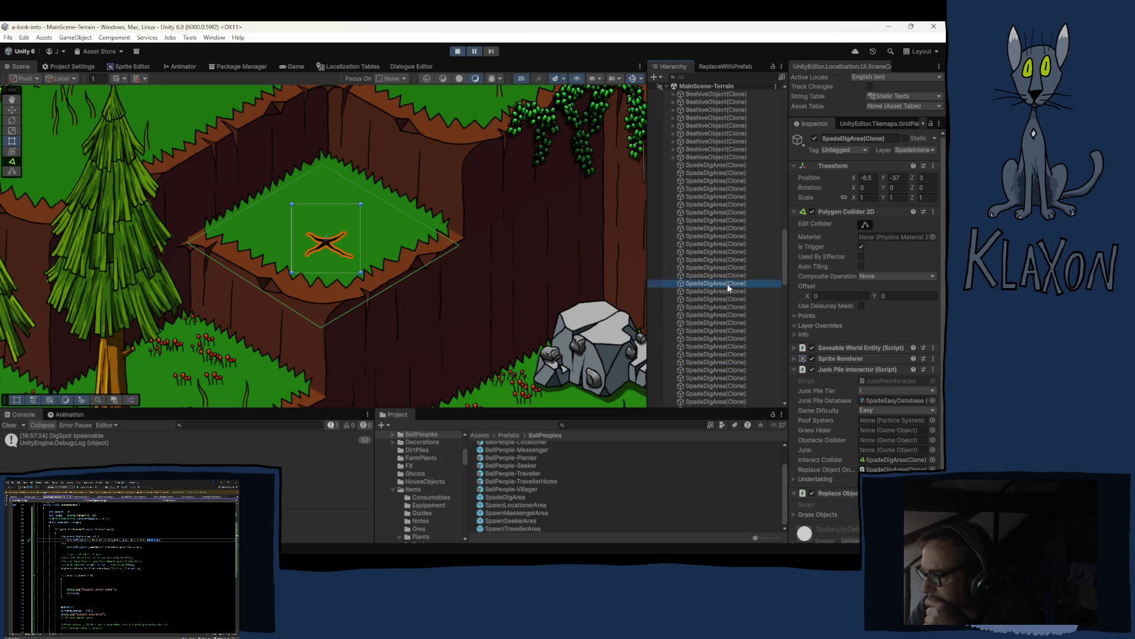
{"action": "double_click", "coordinate": [720, 291]}
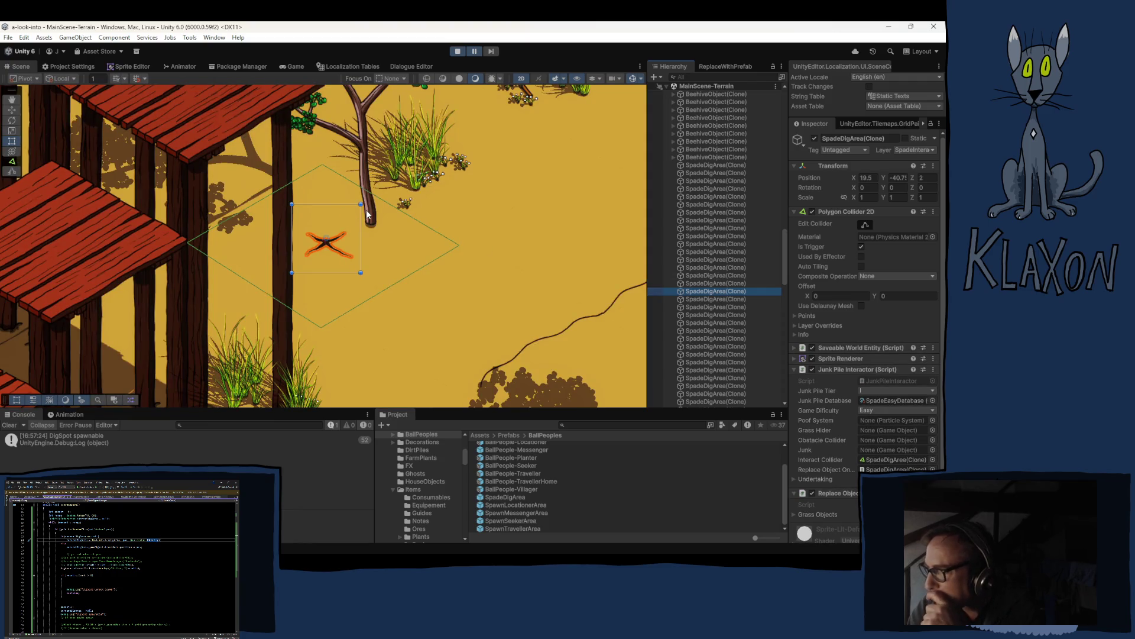
{"action": "double_click", "coordinate": [701, 299]}
{"action": "double_click", "coordinate": [701, 307]}
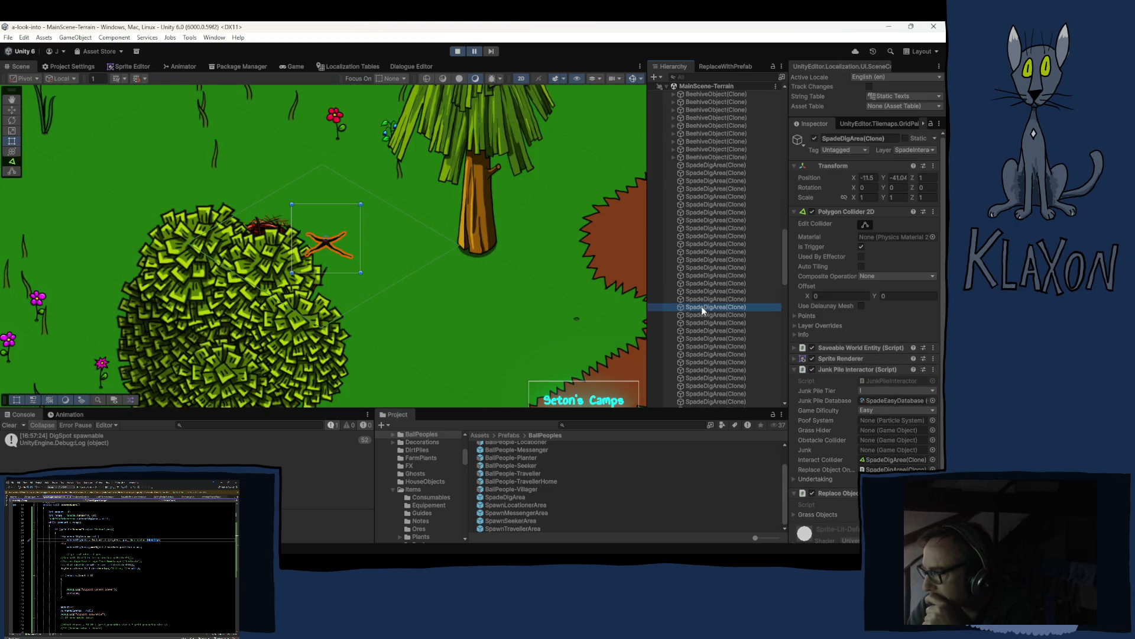
{"action": "double_click", "coordinate": [702, 314]}
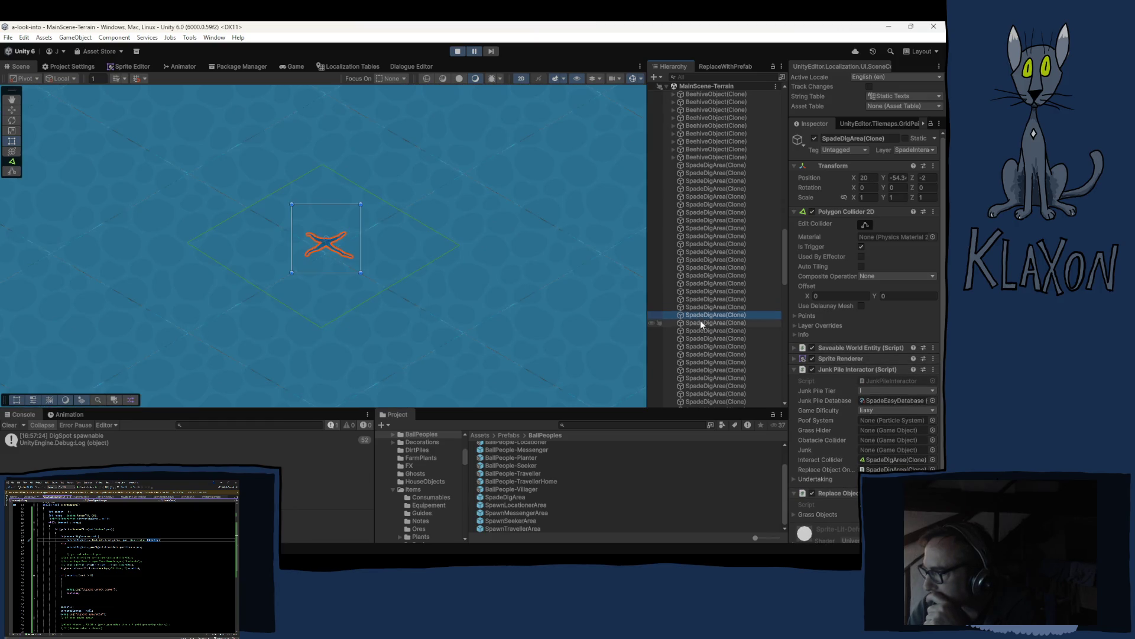
{"action": "double_click", "coordinate": [700, 323]}
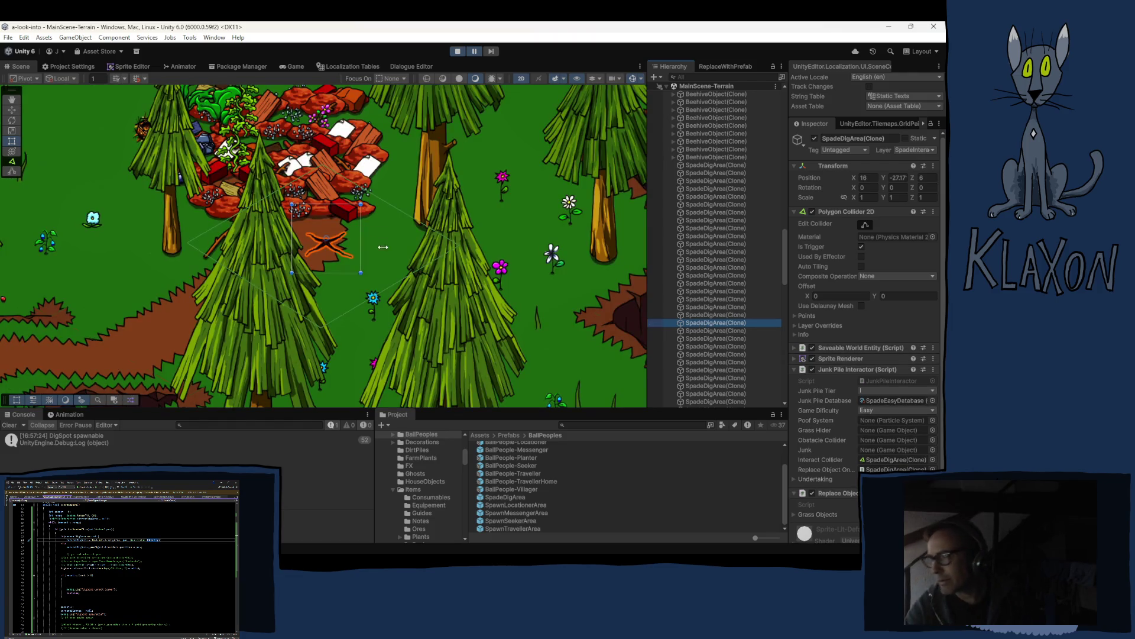
{"action": "double_click", "coordinate": [705, 330]}
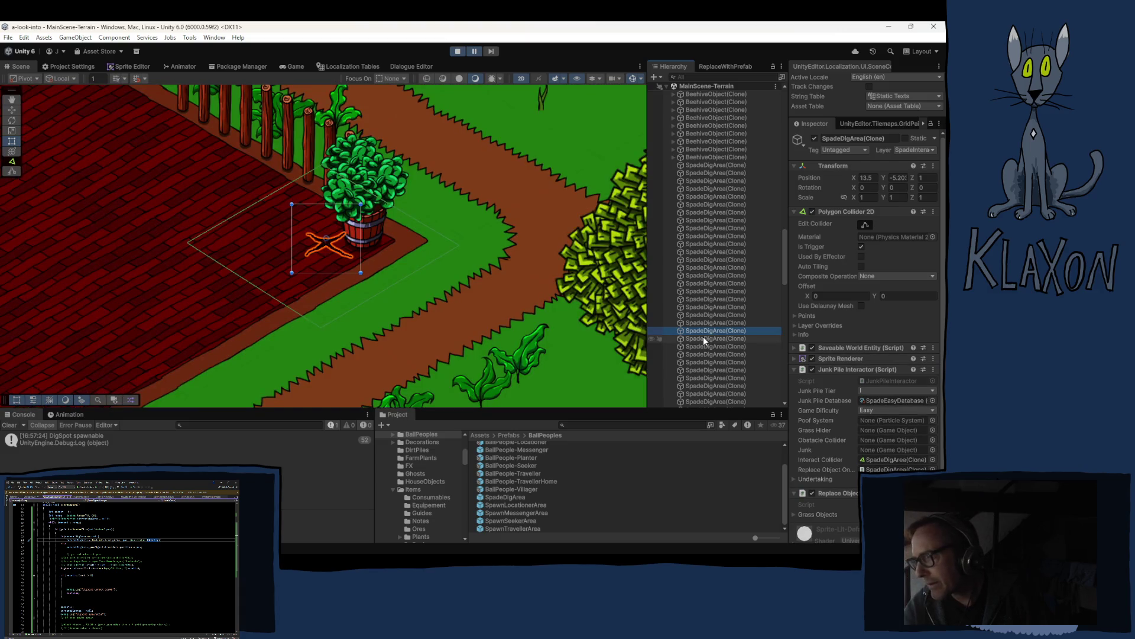
{"action": "double_click", "coordinate": [706, 338]}
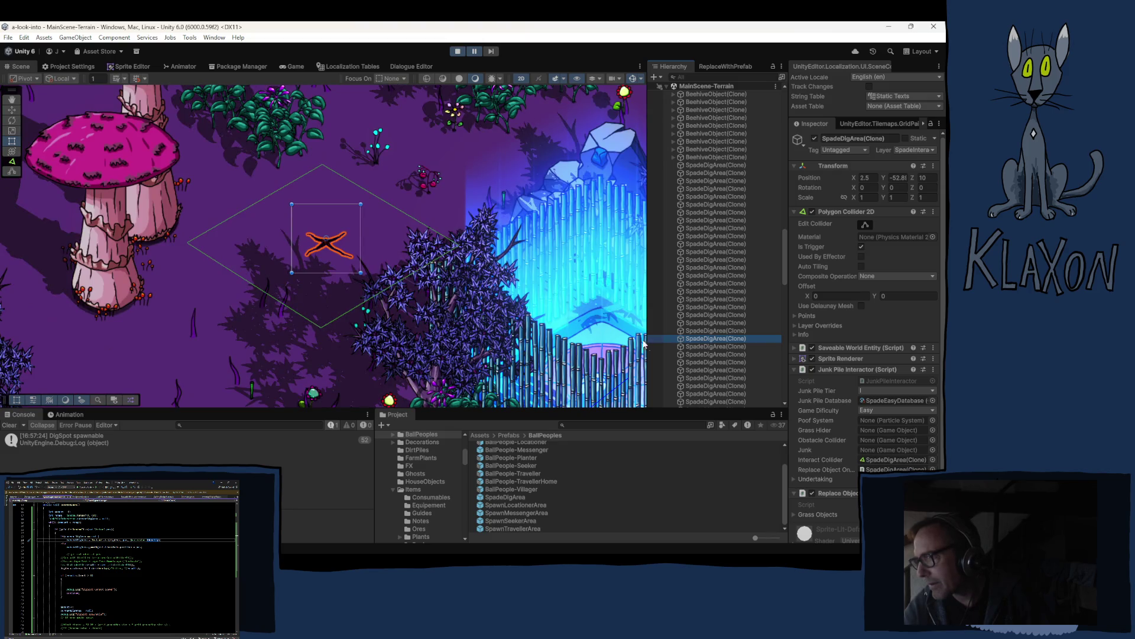
{"action": "double_click", "coordinate": [686, 346]}
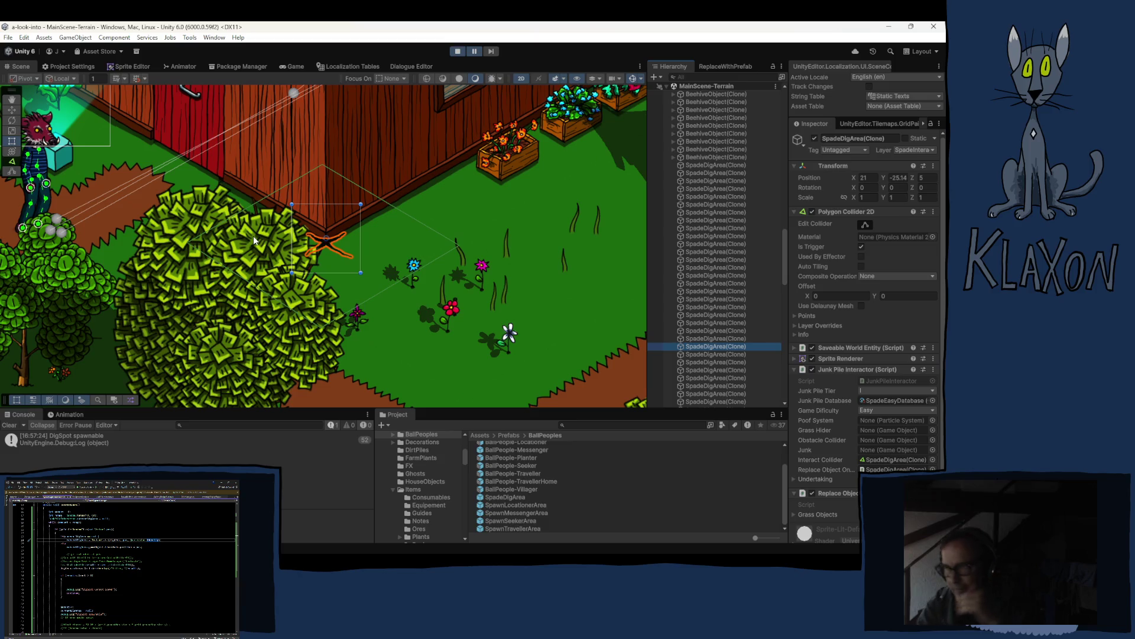
{"action": "left_click", "coordinate": [457, 52]}
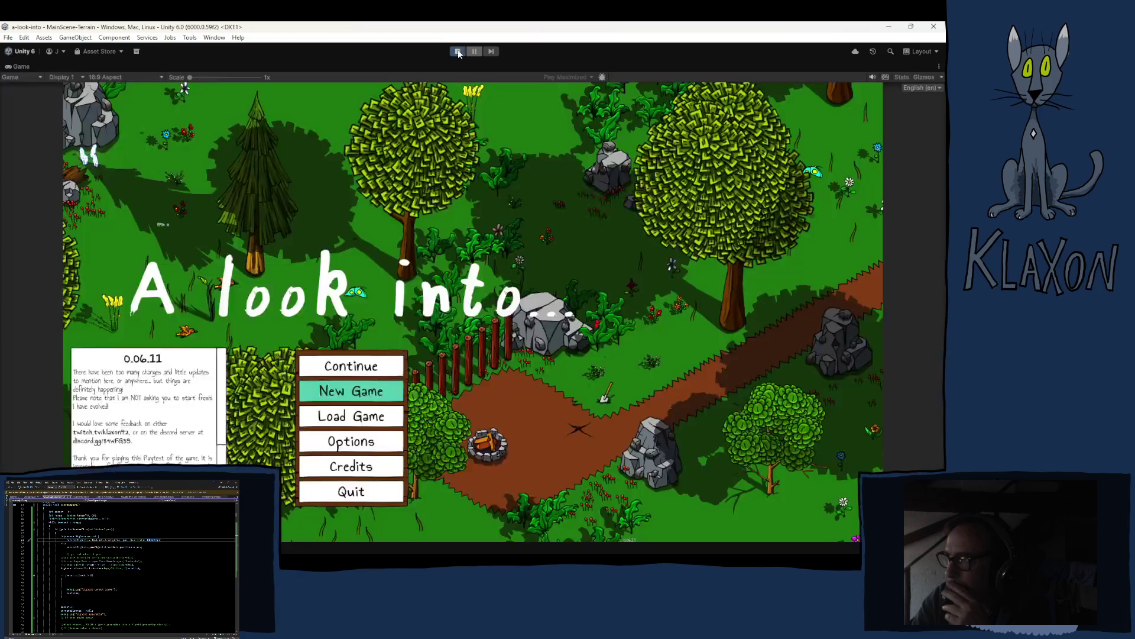
Stop play mode and dismiss the context menu over the code.
{"action": "left_click", "coordinate": [458, 52]}
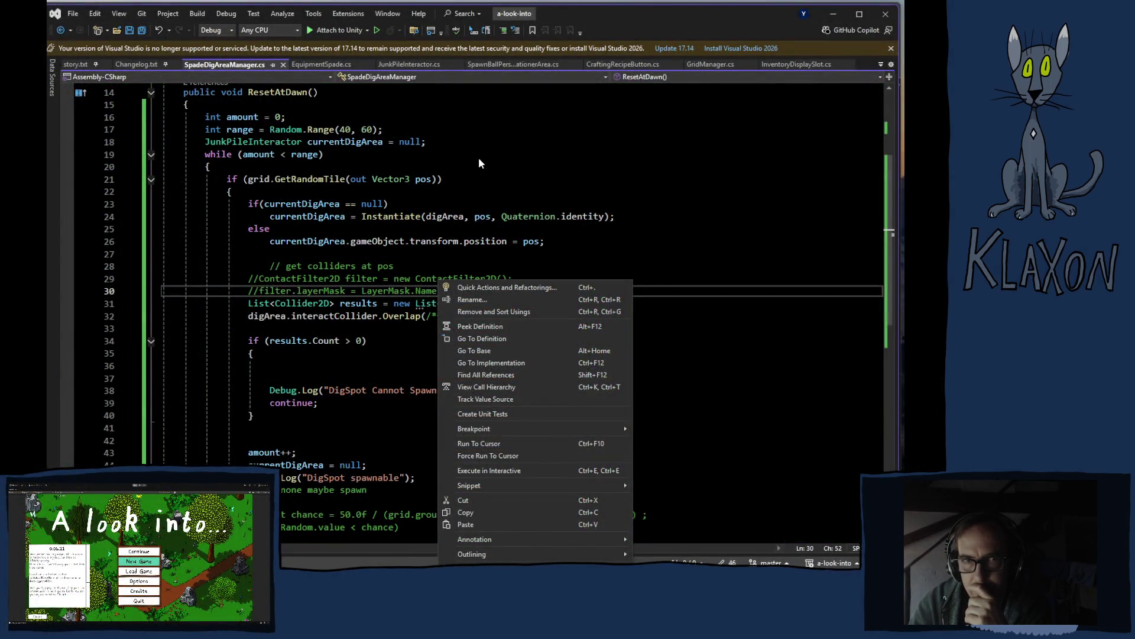
{"action": "left_click", "coordinate": [478, 157]}
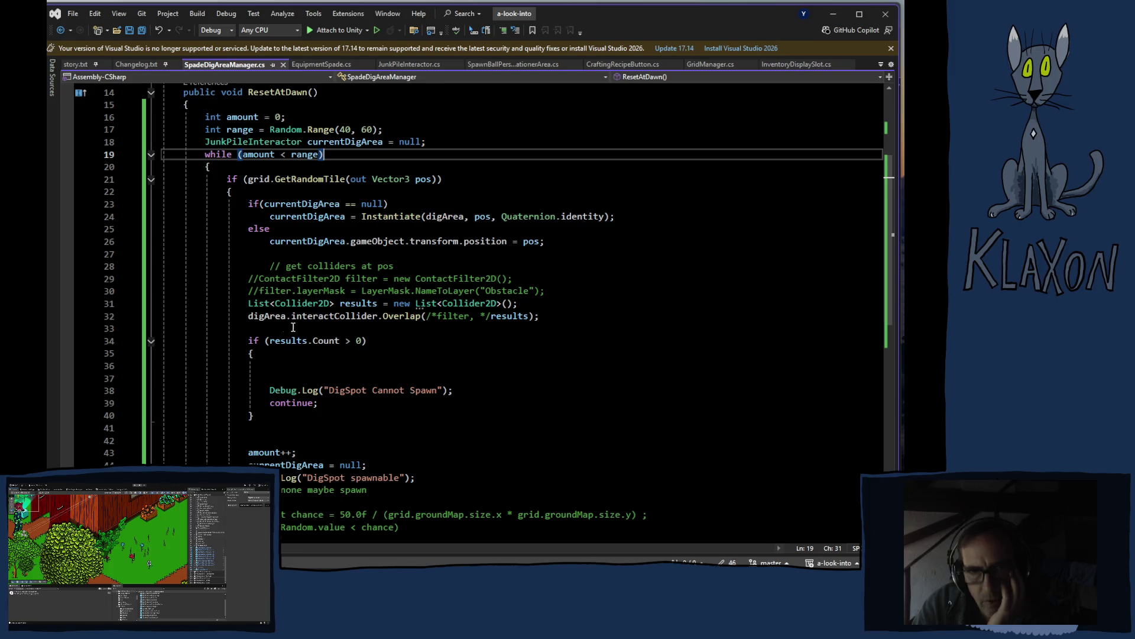
Replace digArea with currentDigArea in the Overlap call and save.
{"action": "double_click", "coordinate": [314, 243]}
{"action": "key", "text": "ctrl+c"}
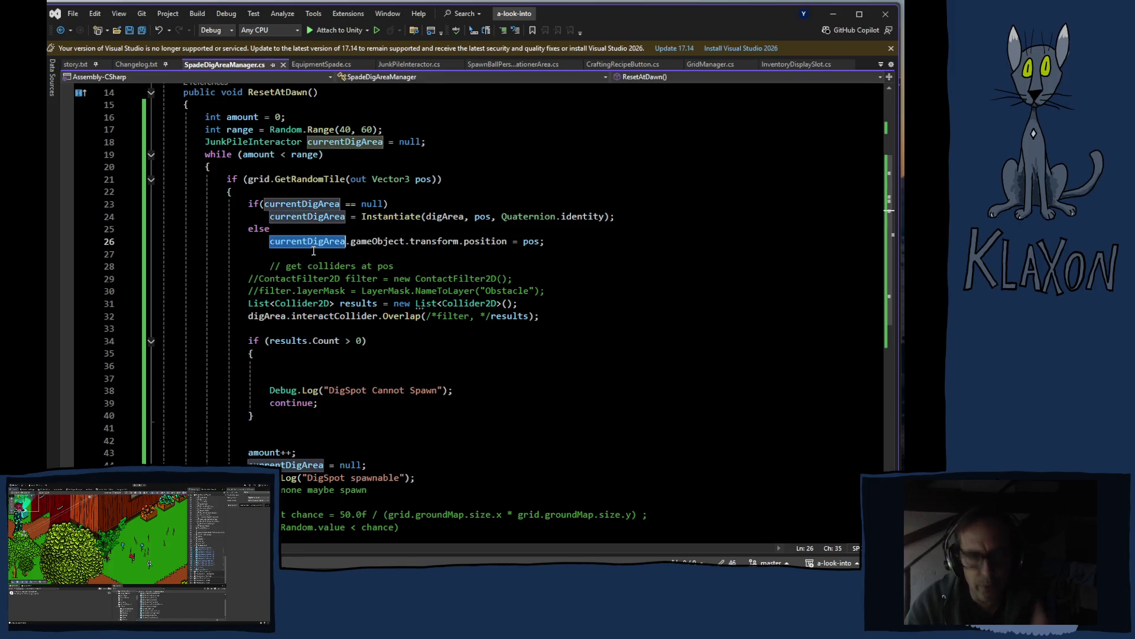
{"action": "double_click", "coordinate": [263, 318]}
{"action": "key", "text": "ctrl+v"}
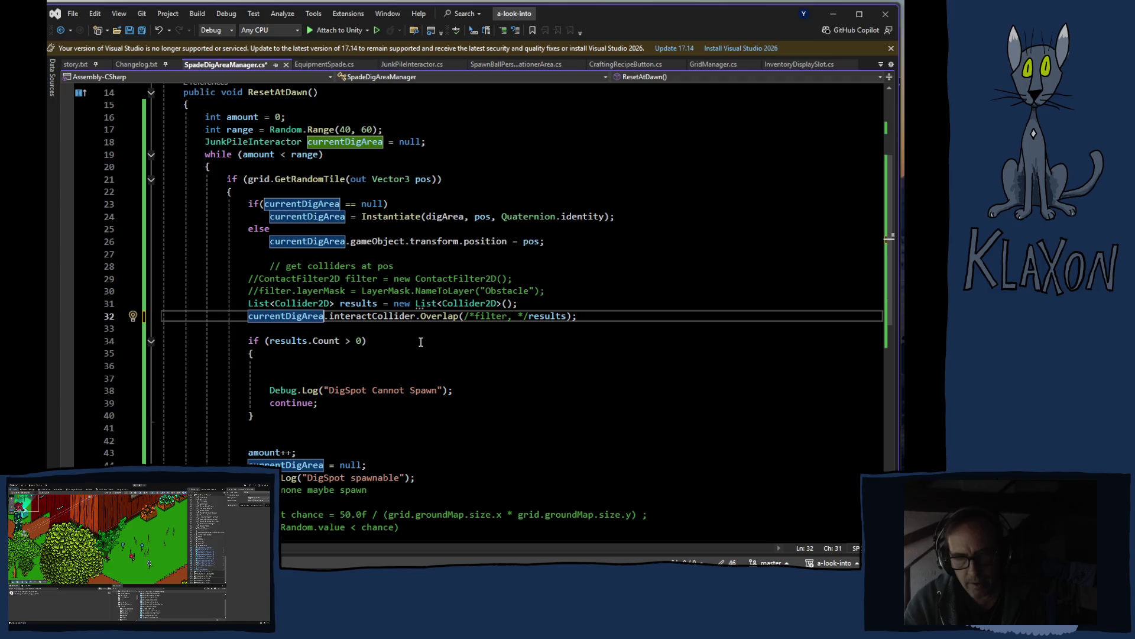
{"action": "key", "text": "ctrl+s"}
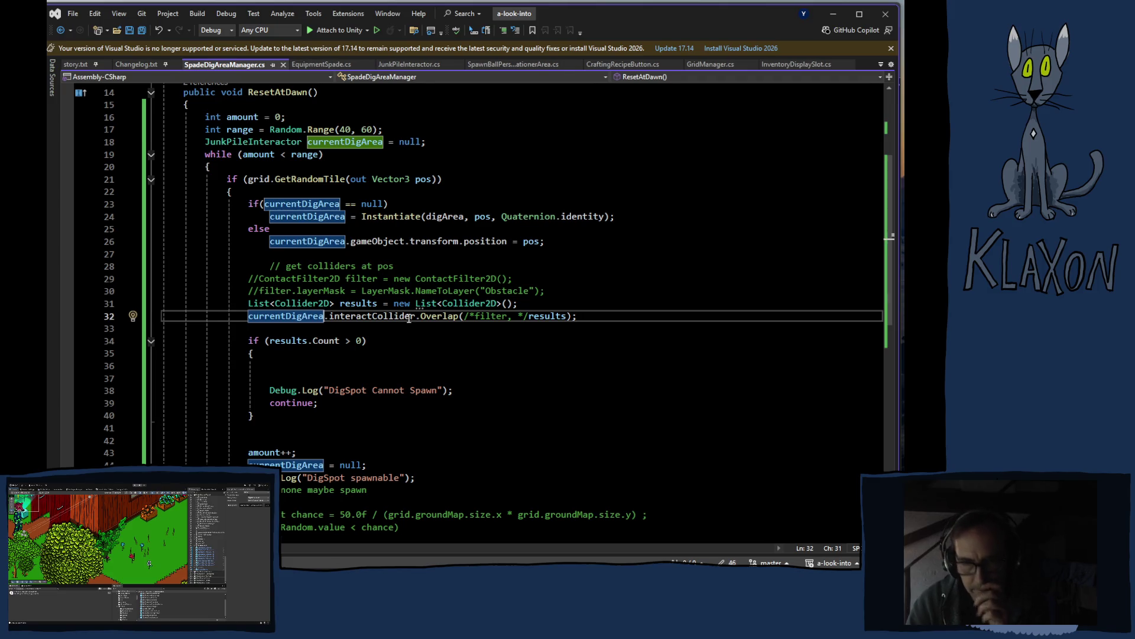
Uncomment the contact filter lines 29–30 and the filter argument on line 32, then save.
{"action": "left_click_drag", "start_coordinate": [248, 279], "coordinate": [552, 289]}
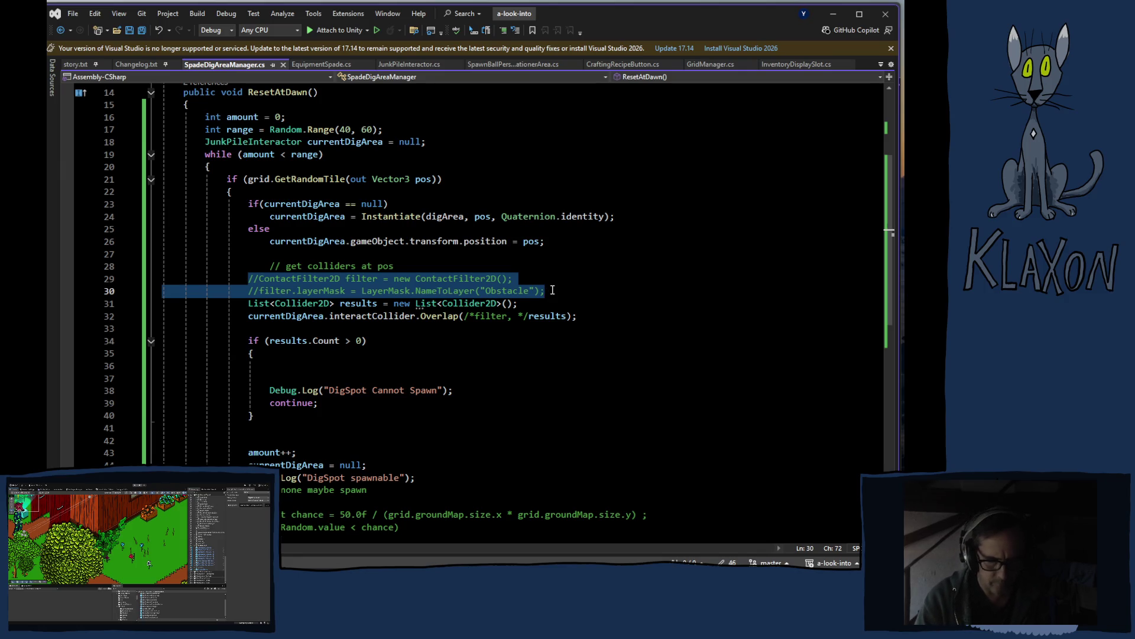
{"action": "key", "text": "ctrl+k"}
{"action": "key", "text": "ctrl+u"}
{"action": "left_click_drag", "start_coordinate": [466, 317], "coordinate": [529, 318]}
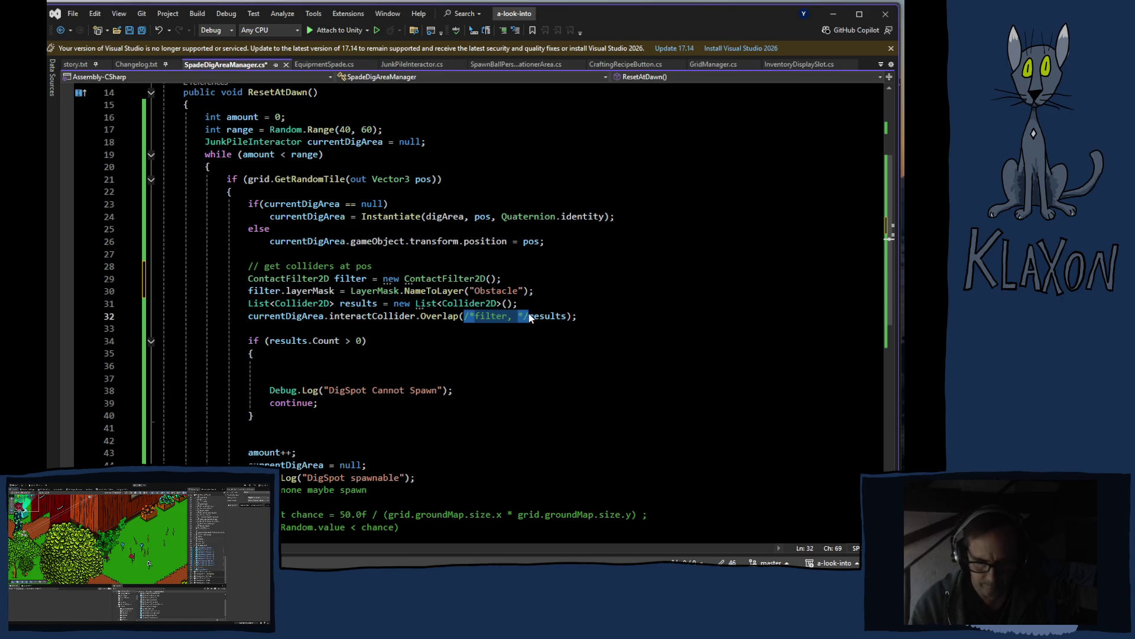
{"action": "key", "text": "ctrl+k"}
{"action": "key", "text": "ctrl+u"}
{"action": "key", "text": "ctrl+s"}
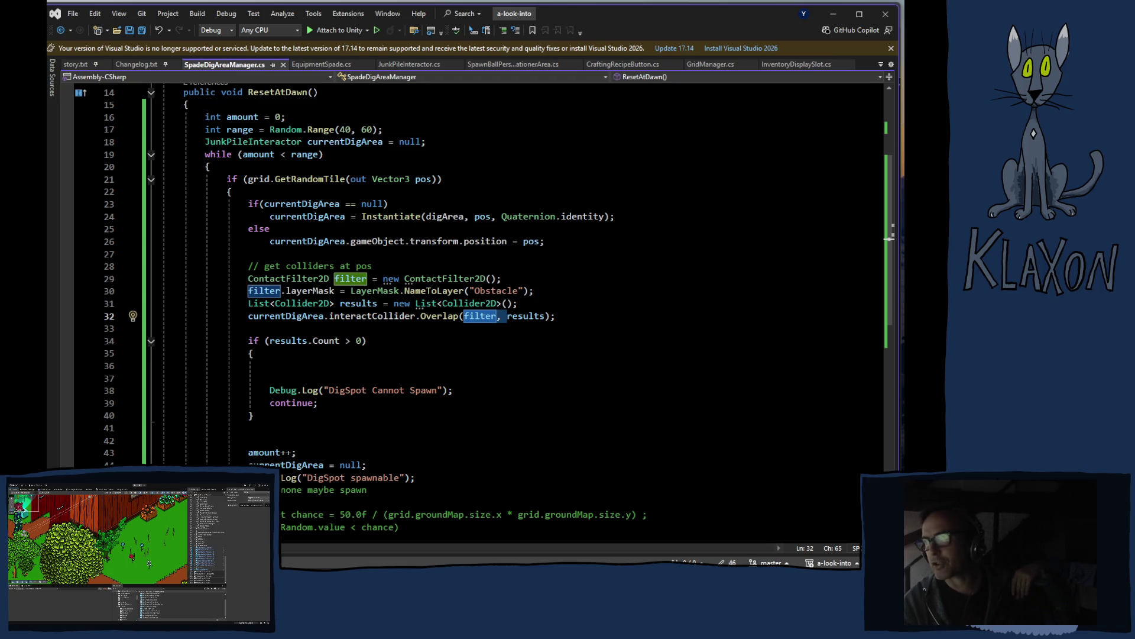
{"action": "key", "text": "alt+Tab"}
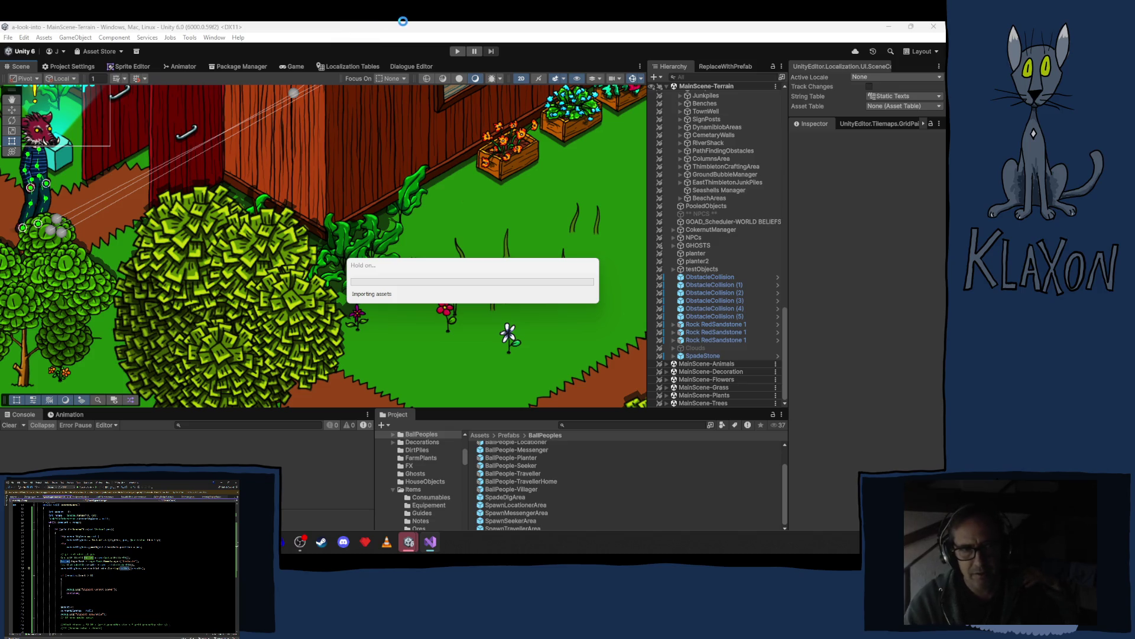
Start play mode after the domain reload to test dig spot spawning.
{"action": "left_click", "coordinate": [460, 51]}
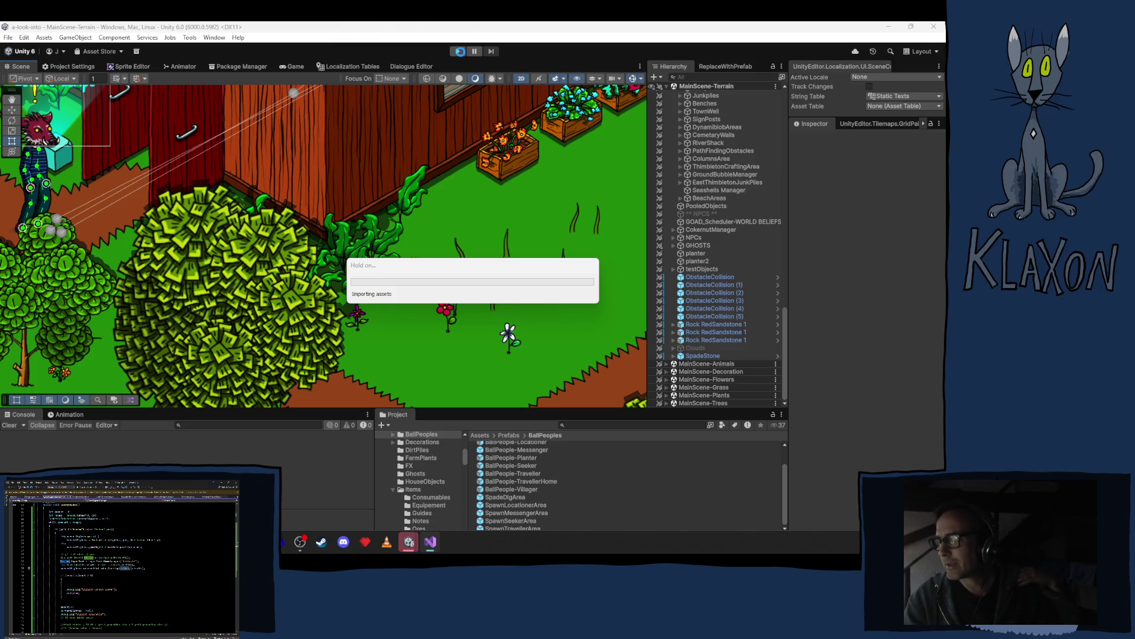
{"action": "left_click", "coordinate": [458, 51]}
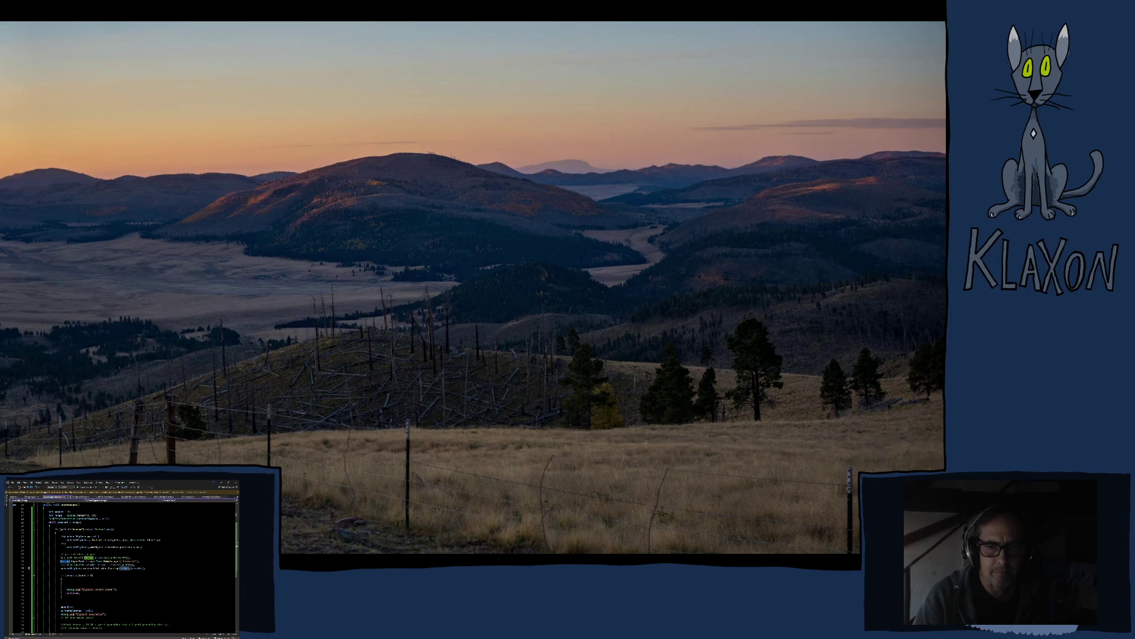
Bring SpadeDigAreaManager.cs in Visual Studio forward from the taskbar.
{"action": "left_click", "coordinate": [408, 542]}
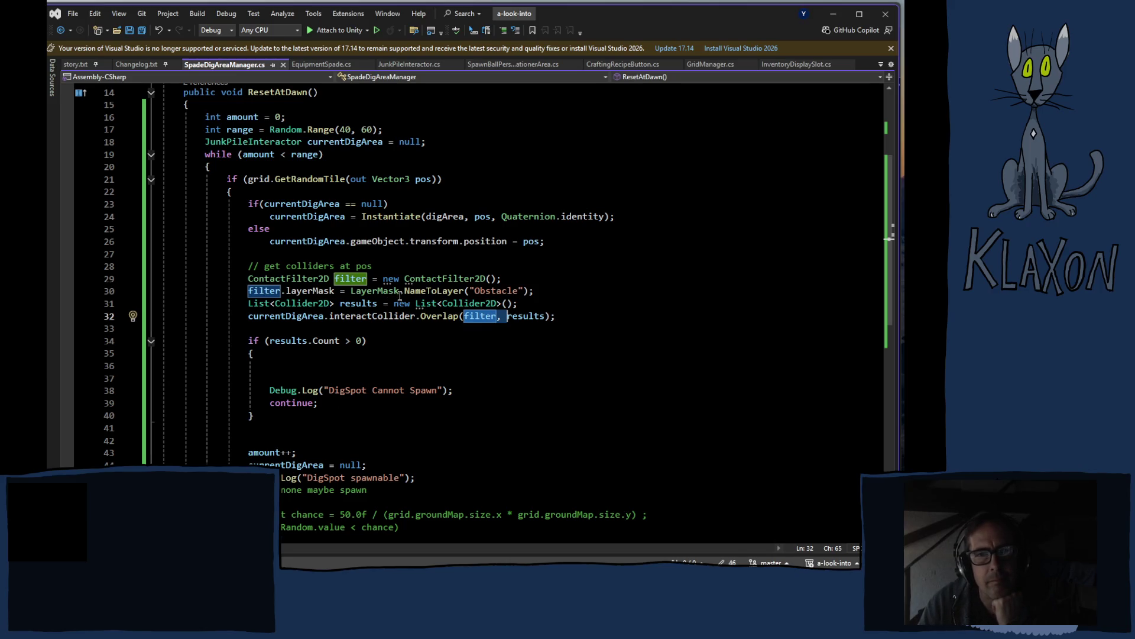
Read the ContactFilter2D Quick Info, then return to the Unity editor.
{"action": "mouse_move", "coordinate": [397, 282]}
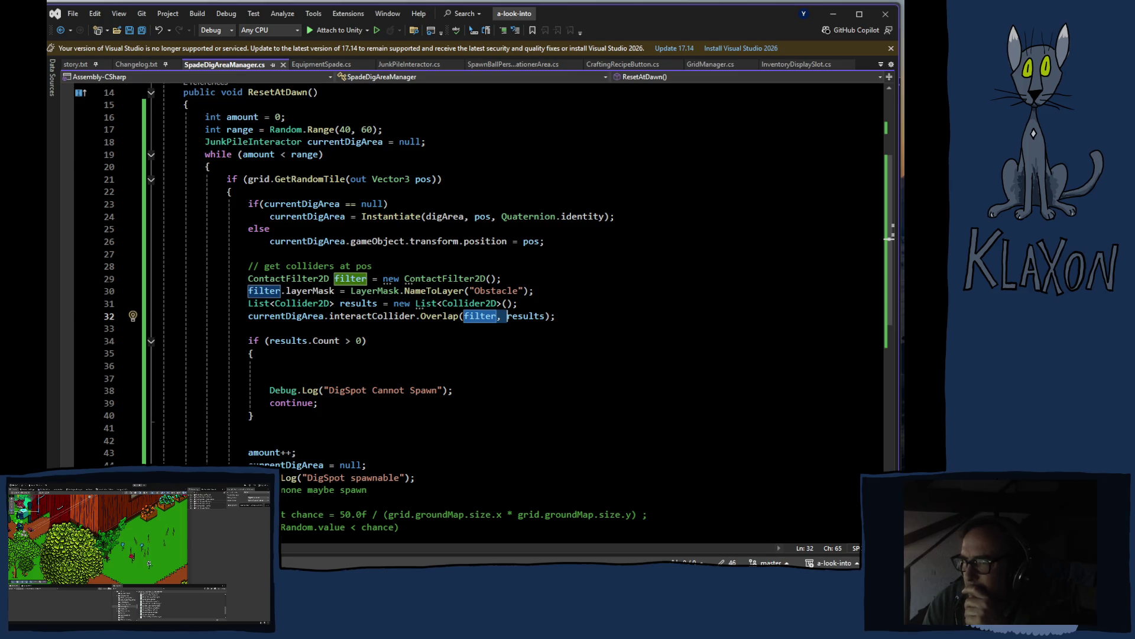
{"action": "key", "text": "alt+Tab"}
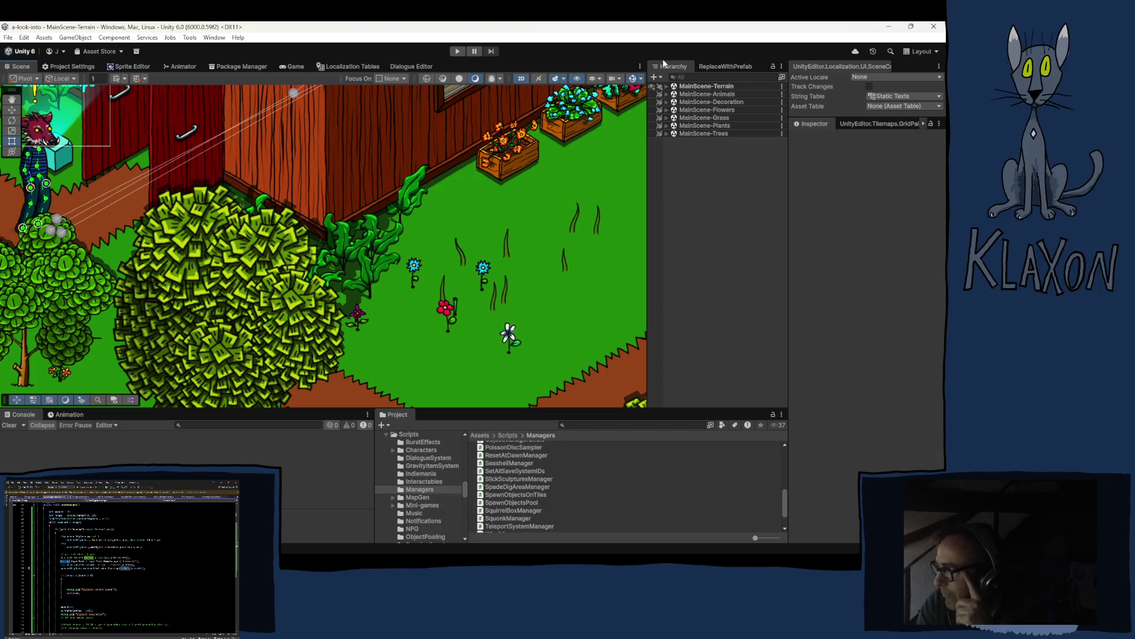
Locate the SpadeDigArea prefab in the Project panel and inspect its components.
{"action": "left_click", "coordinate": [666, 86]}
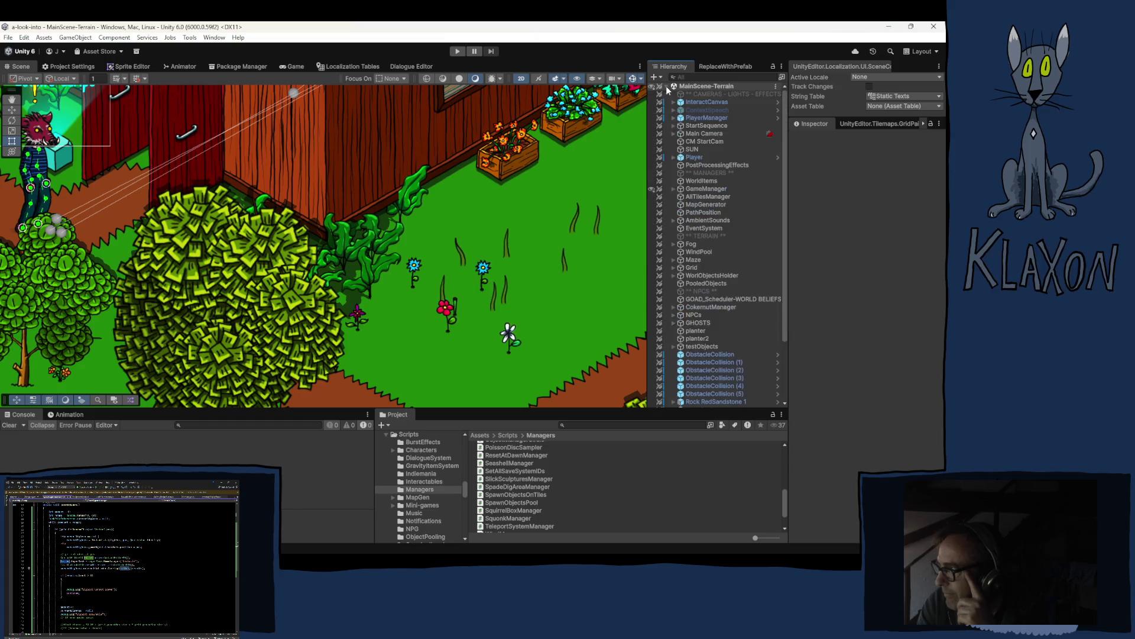
{"action": "left_click", "coordinate": [694, 189]}
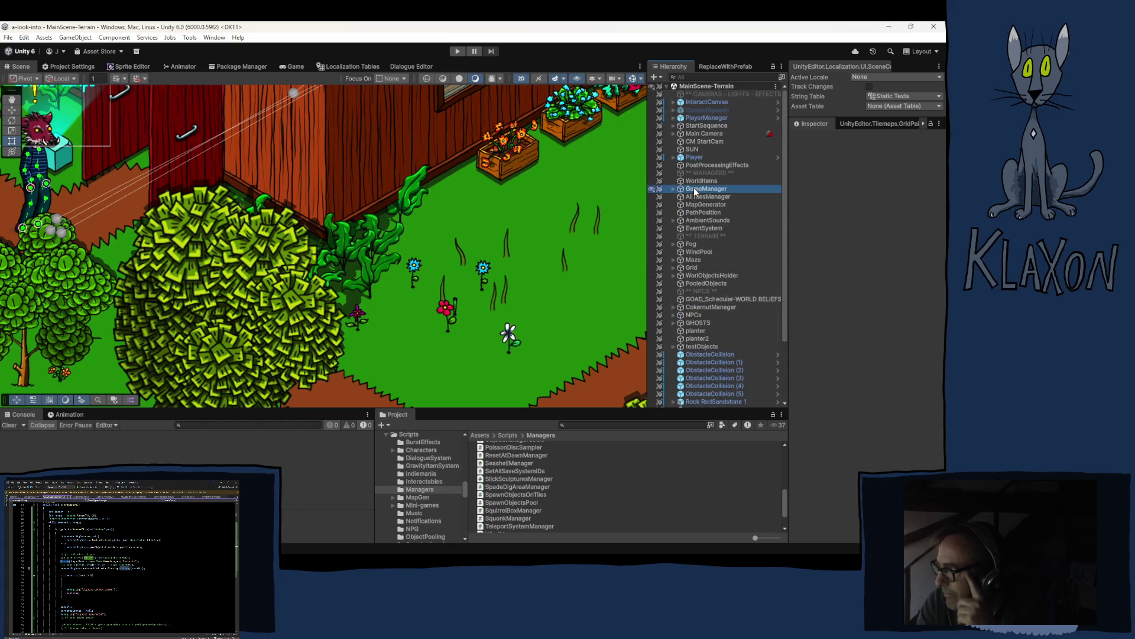
{"action": "scroll", "coordinate": [860, 397], "scroll_direction": "down", "scroll_amount": 2}
{"action": "left_click", "coordinate": [869, 512]}
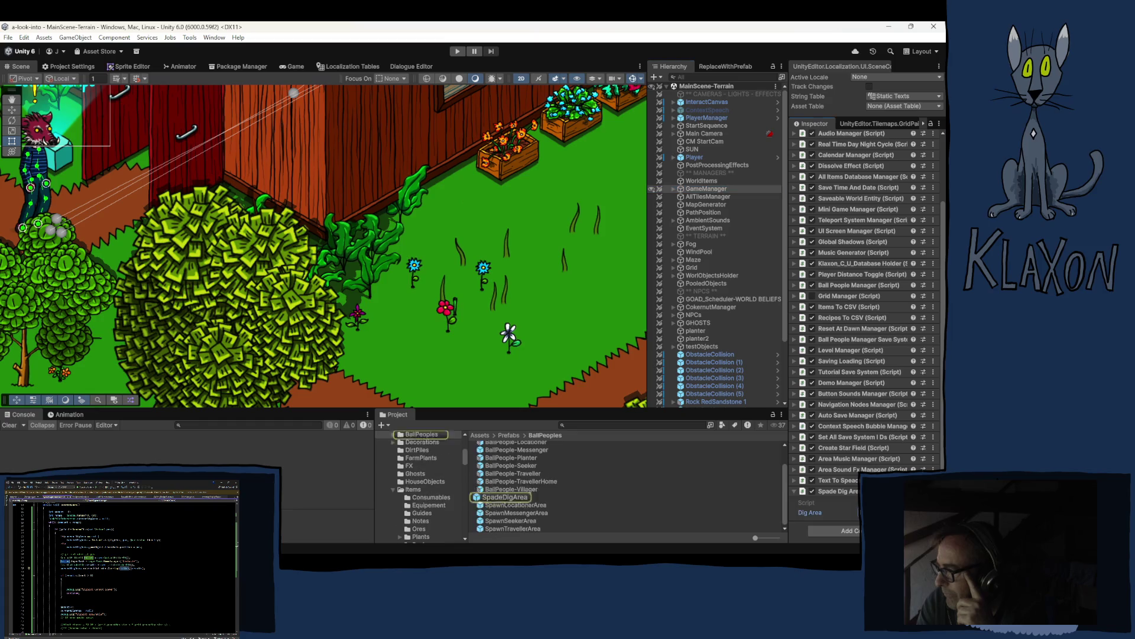
{"action": "left_click", "coordinate": [504, 497]}
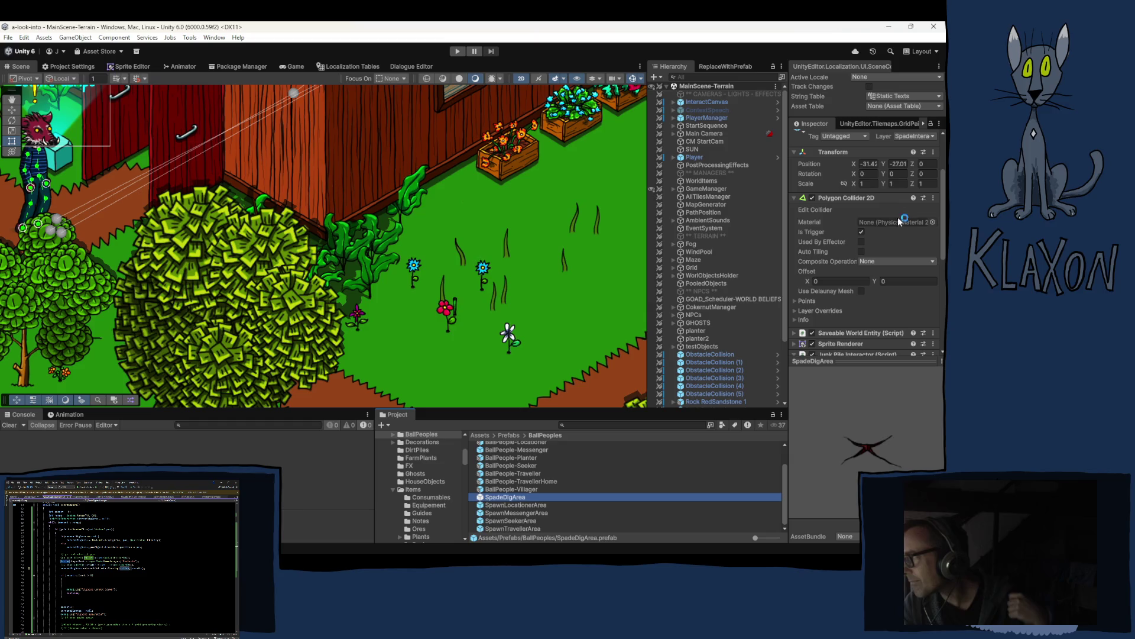
Copy the SpawnMessengerArea prefab's Polygon Collider 2D component, then reselect SpadeDigArea.
{"action": "left_click", "coordinate": [511, 514]}
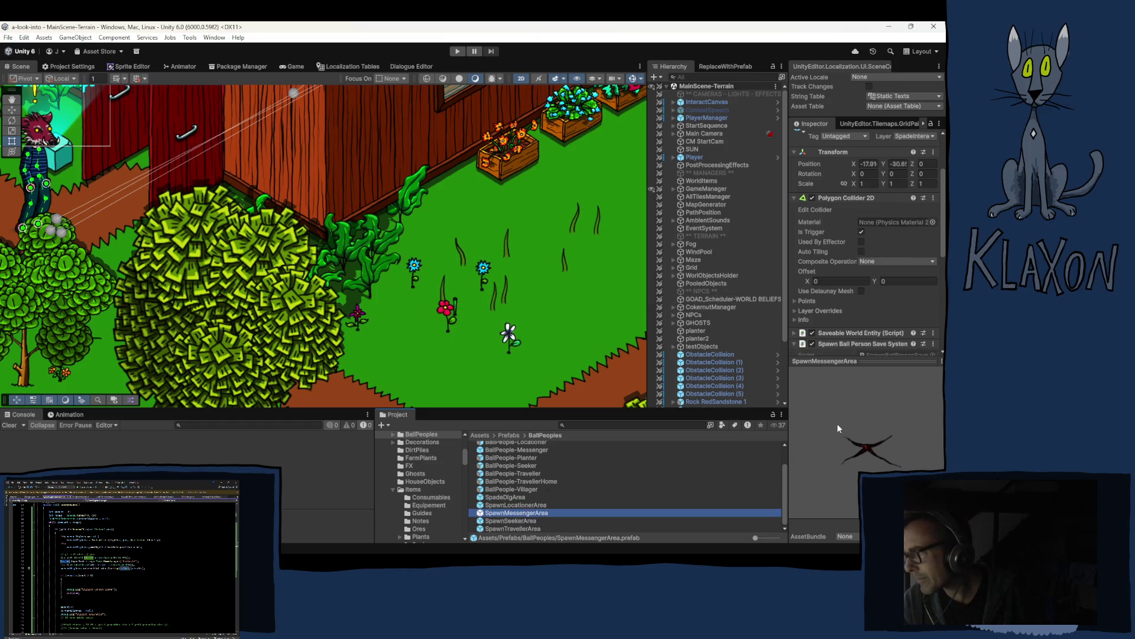
{"action": "scroll", "coordinate": [832, 278], "scroll_direction": "down", "scroll_amount": 3}
{"action": "scroll", "coordinate": [832, 278], "scroll_direction": "down", "scroll_amount": 3}
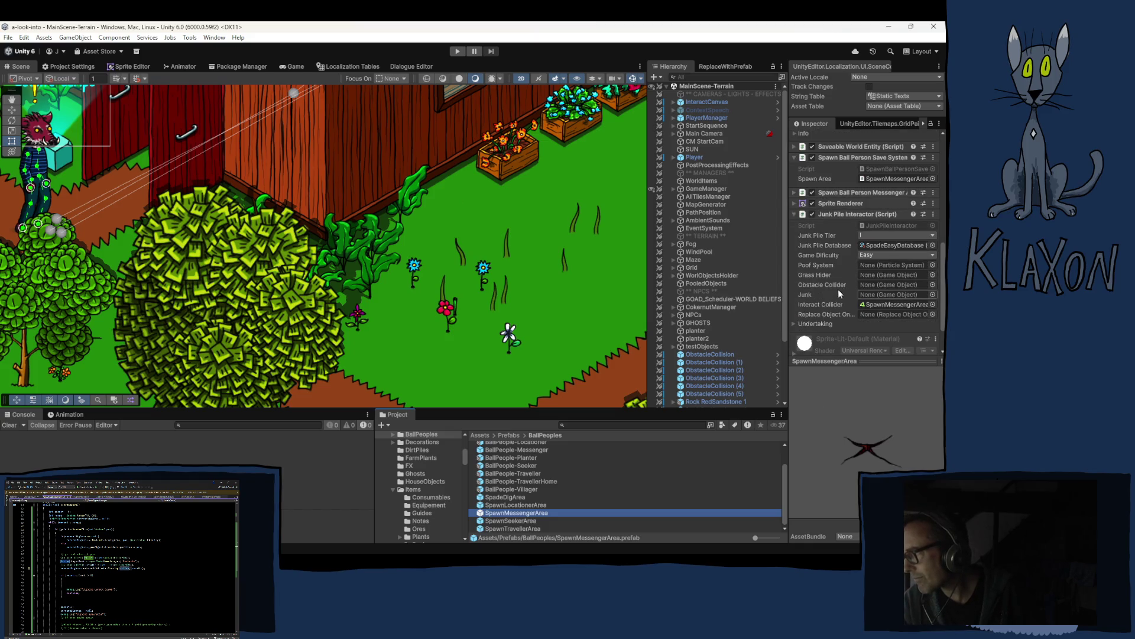
{"action": "scroll", "coordinate": [881, 215], "scroll_direction": "up", "scroll_amount": 2}
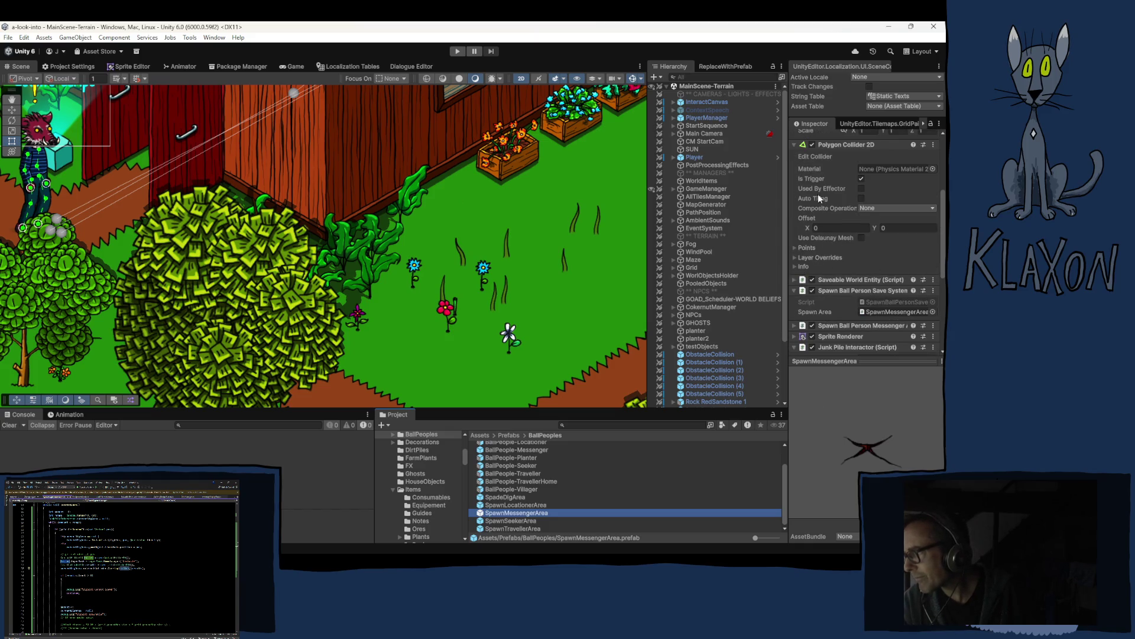
{"action": "right_click", "coordinate": [834, 144]}
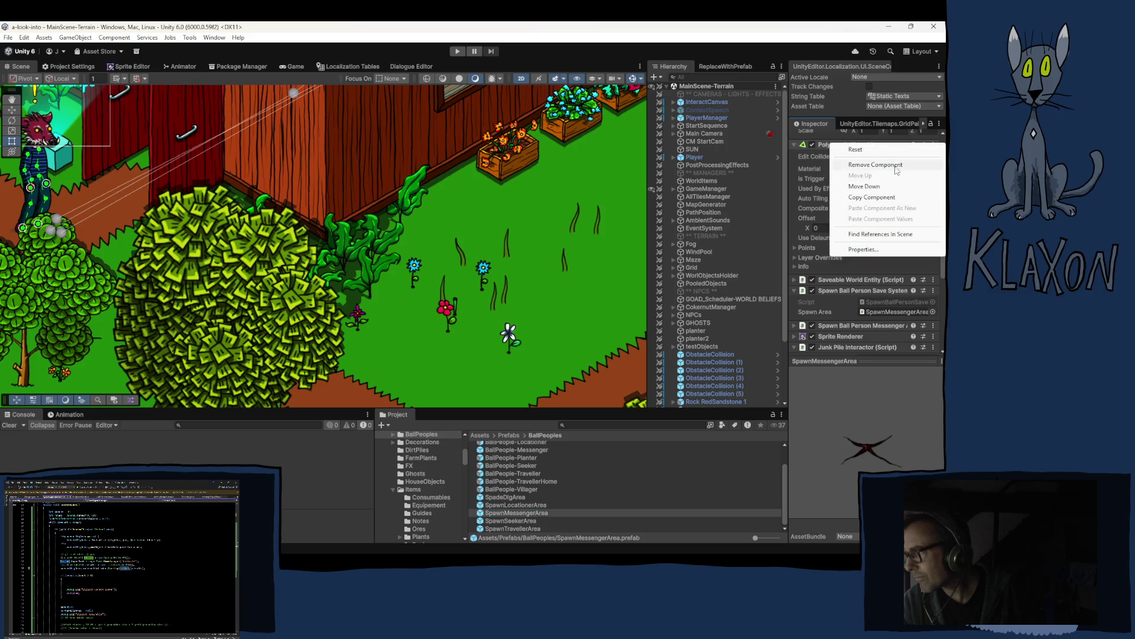
{"action": "left_click", "coordinate": [868, 198]}
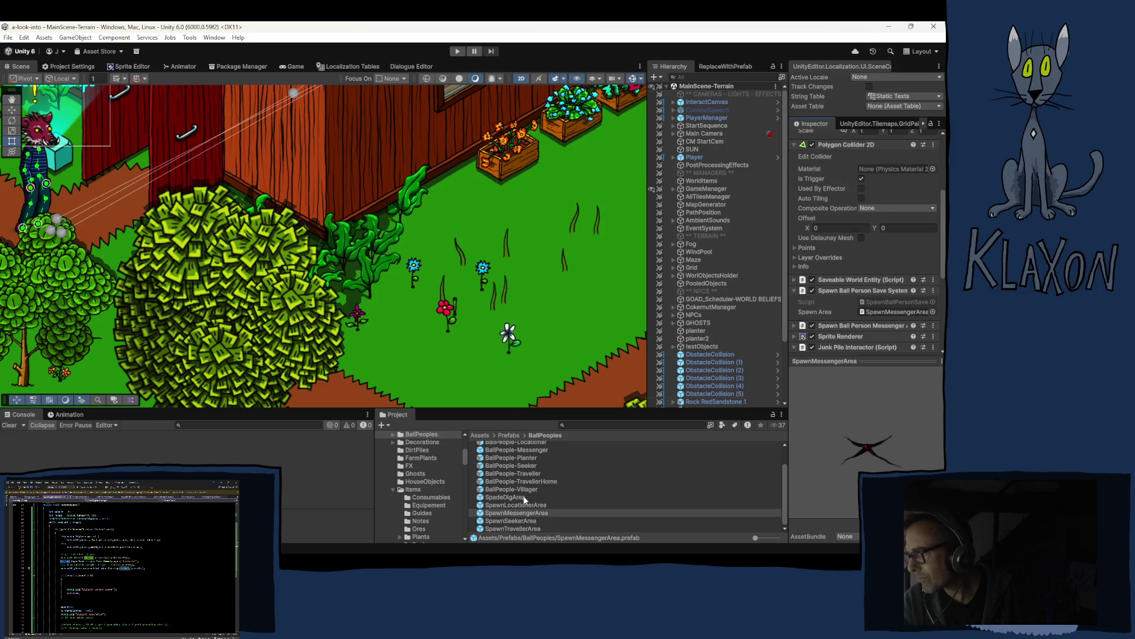
{"action": "left_click", "coordinate": [505, 497]}
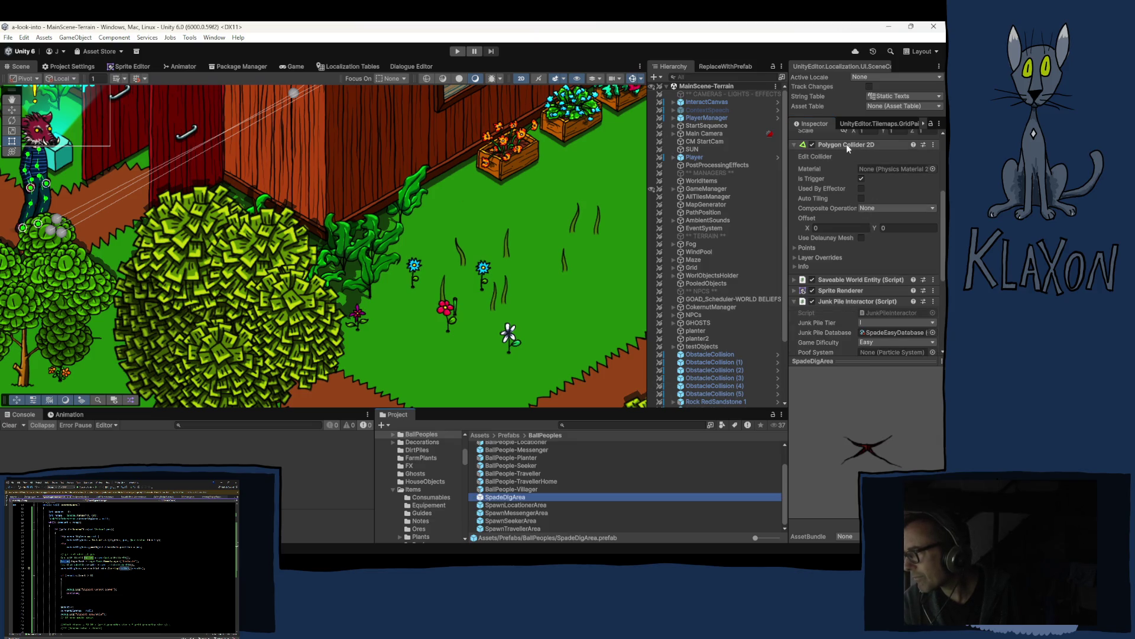
Paste the copied values onto SpadeDigArea's Polygon Collider 2D in Prefab Mode, then return to MainScene-Terrain.
{"action": "double_click", "coordinate": [505, 497]}
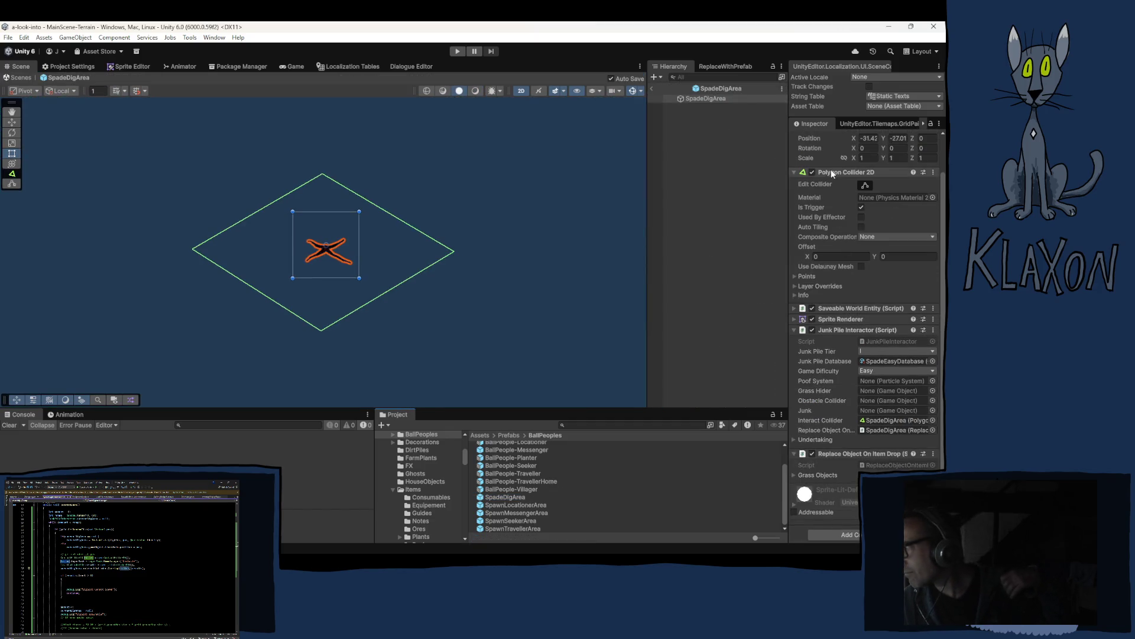
{"action": "right_click", "coordinate": [831, 170]}
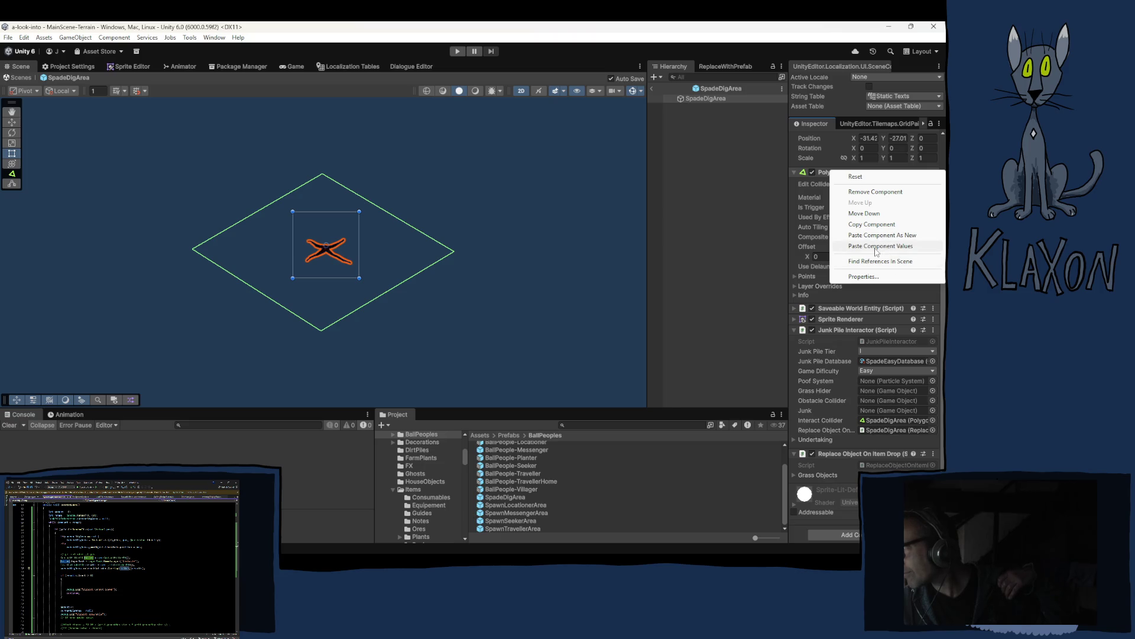
{"action": "left_click", "coordinate": [881, 245]}
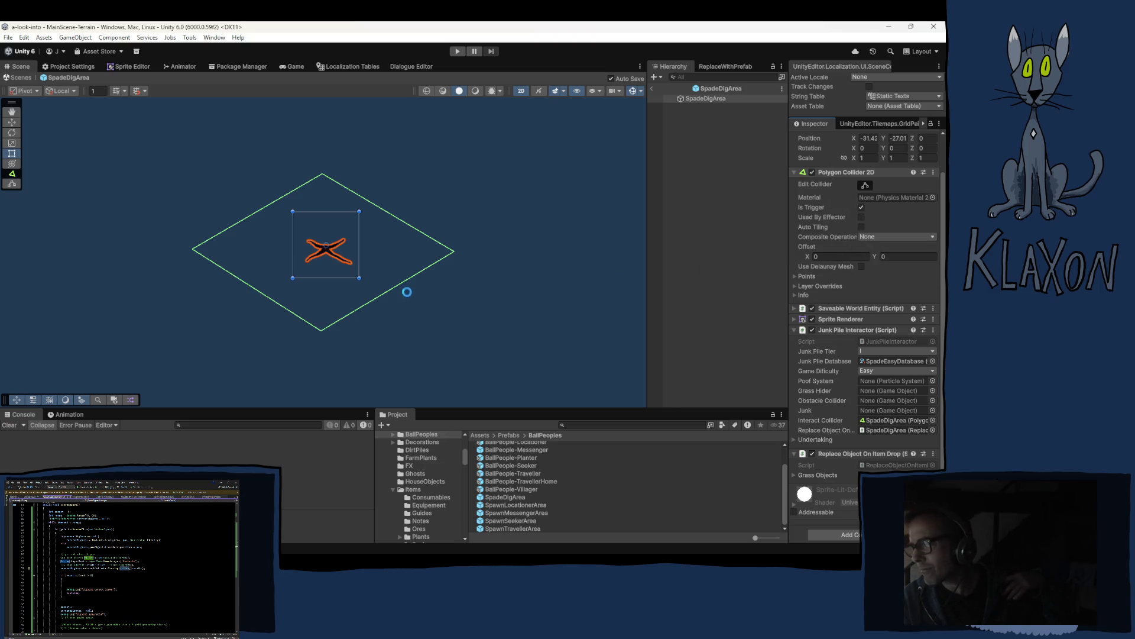
{"action": "left_click", "coordinate": [735, 193]}
{"action": "left_click", "coordinate": [651, 90]}
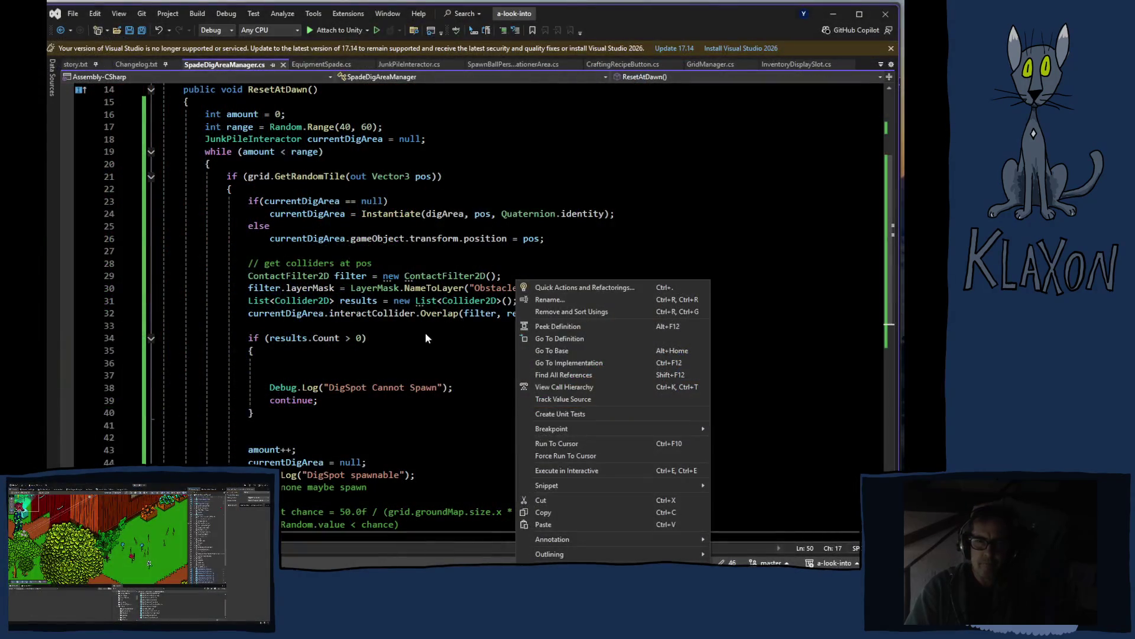
Dismiss the code context menu in SpadeDigAreaManager.cs and switch to the Unity editor.
{"action": "left_click", "coordinate": [425, 338]}
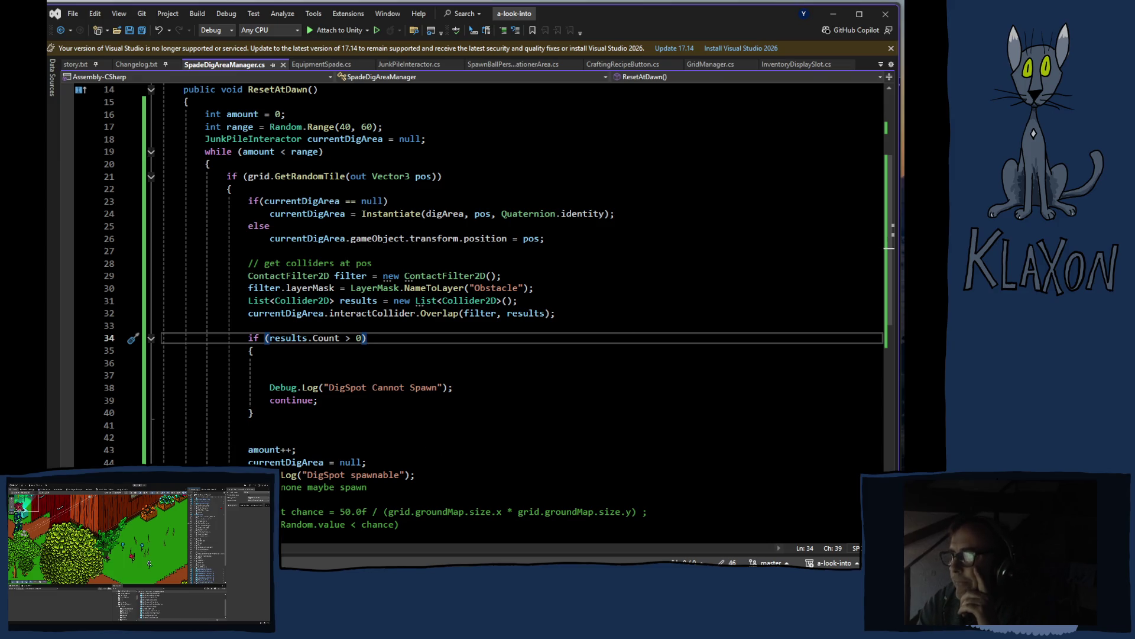
{"action": "left_click", "coordinate": [289, 199]}
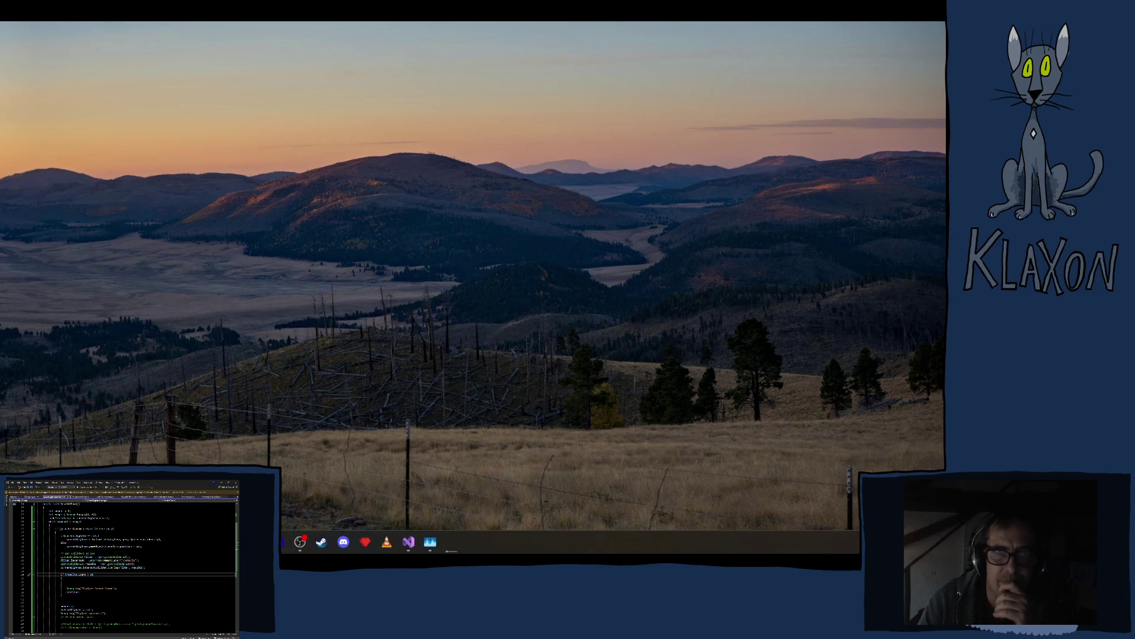
Bring SpadeDigAreaManager.cs back in Visual Studio and review the obstacle-check debug log line.
{"action": "left_click", "coordinate": [409, 542]}
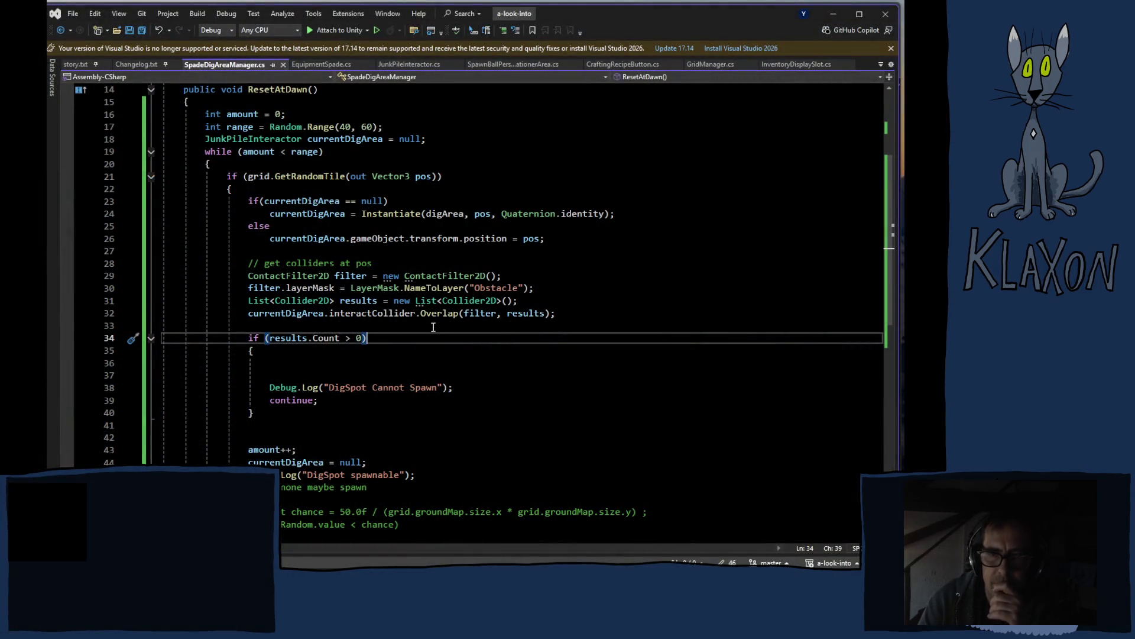
{"action": "mouse_move", "coordinate": [366, 339]}
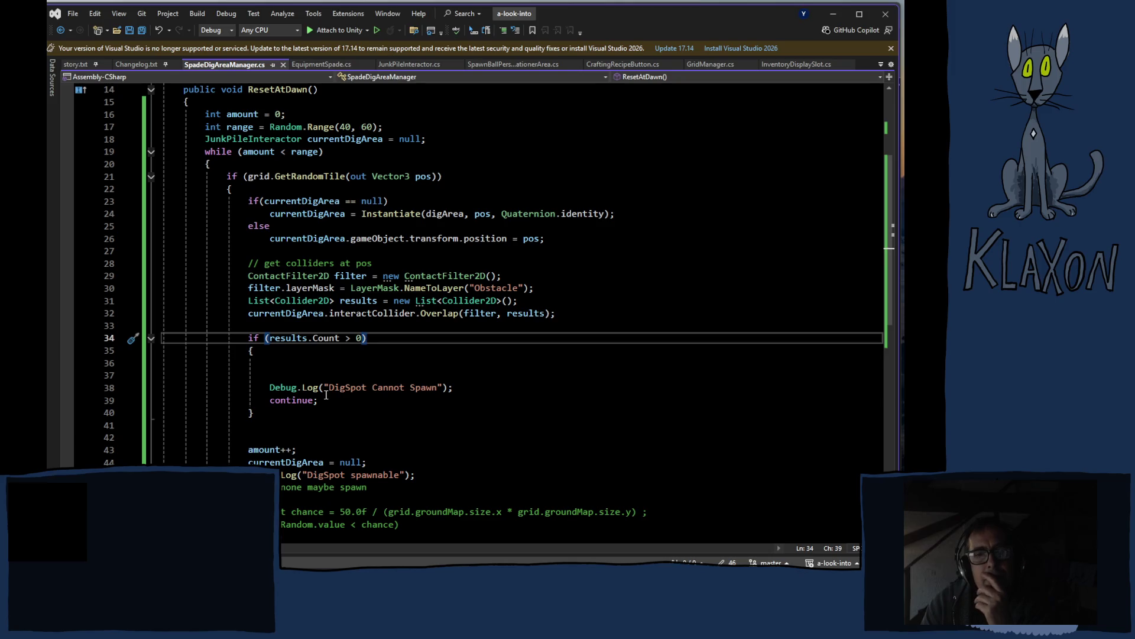
{"action": "right_click", "coordinate": [325, 392]}
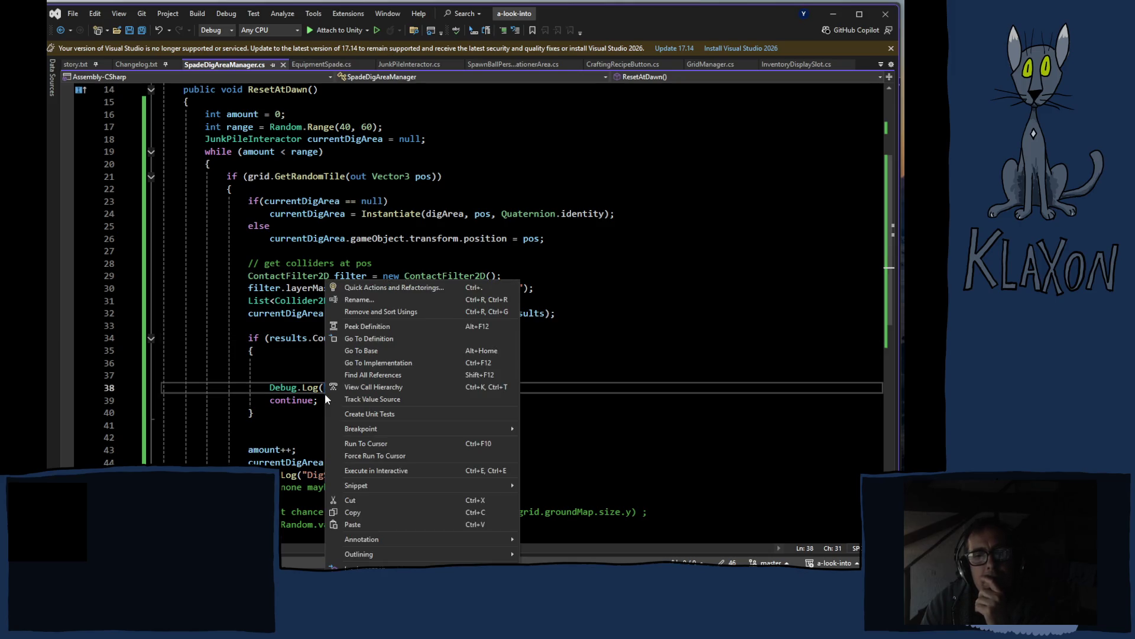
{"action": "left_click", "coordinate": [226, 349]}
{"action": "mouse_move", "coordinate": [287, 449]}
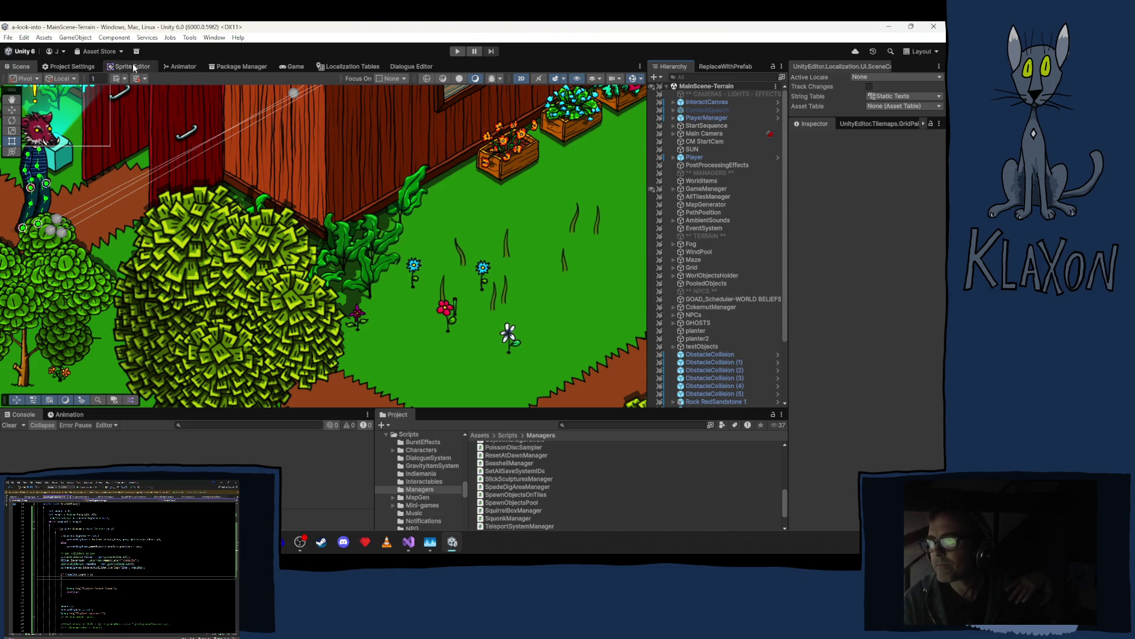
Uncheck the SpadeInteraction/Obstacle pair in the Physics 2D Layer Collision Matrix, then return to the Scene view.
{"action": "left_click", "coordinate": [72, 66]}
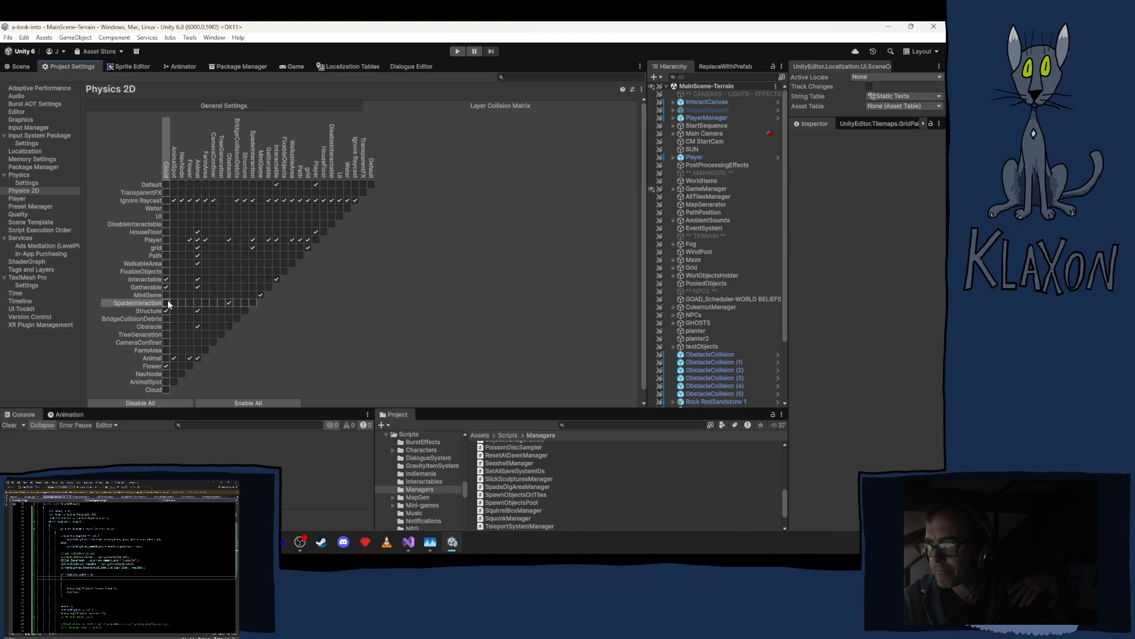
{"action": "left_click", "coordinate": [228, 302]}
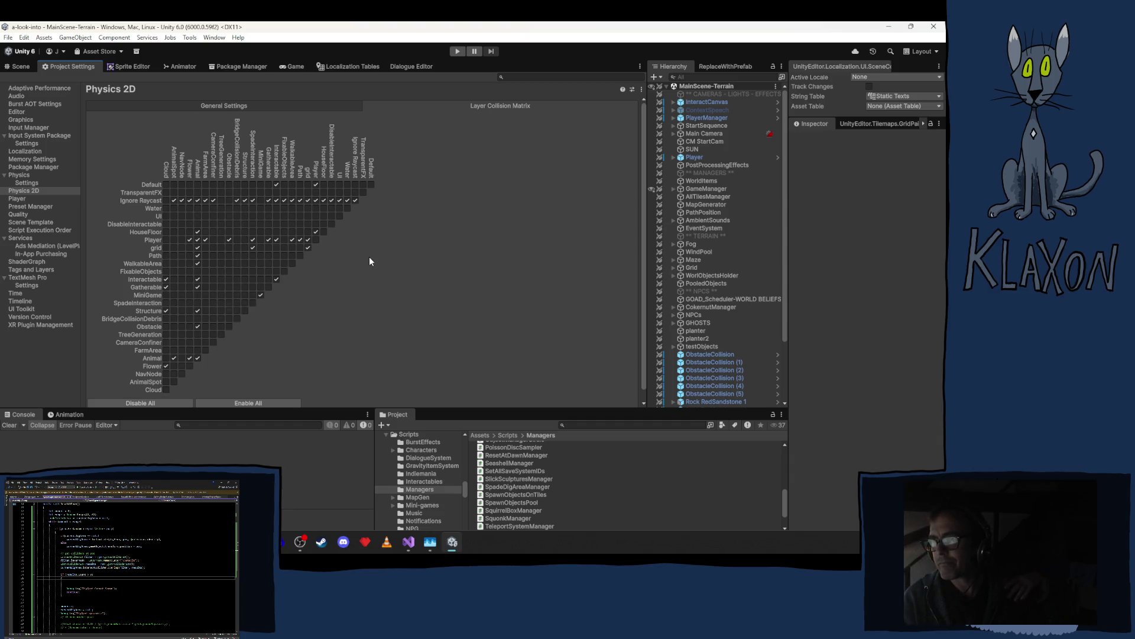
{"action": "left_click", "coordinate": [20, 67]}
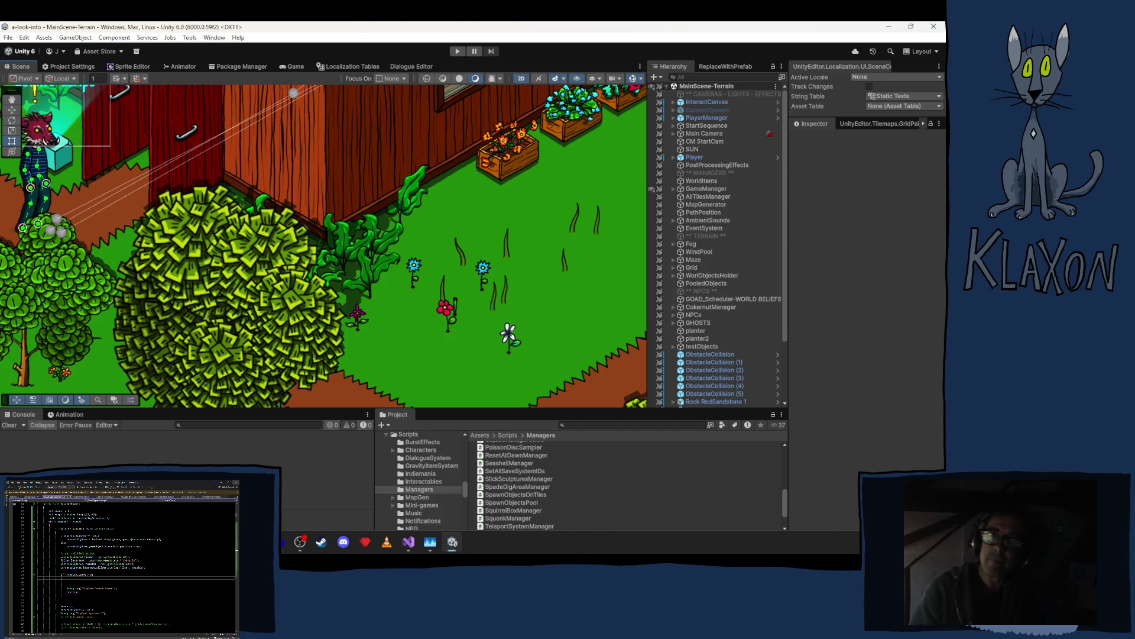
Enter play mode to test how dig spots spawn around obstacles.
{"action": "left_click", "coordinate": [451, 51]}
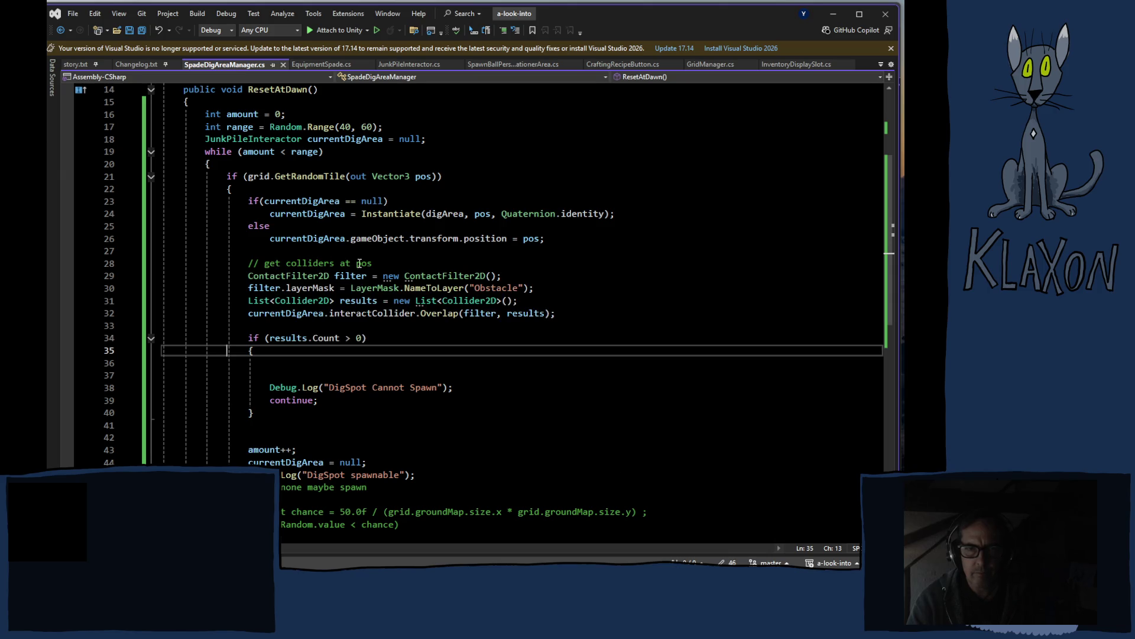
Remove 'gameObject.' from the position assignment on line 26.
{"action": "mouse_move", "coordinate": [403, 242]}
{"action": "left_click_drag", "start_coordinate": [402, 242], "coordinate": [353, 244]}
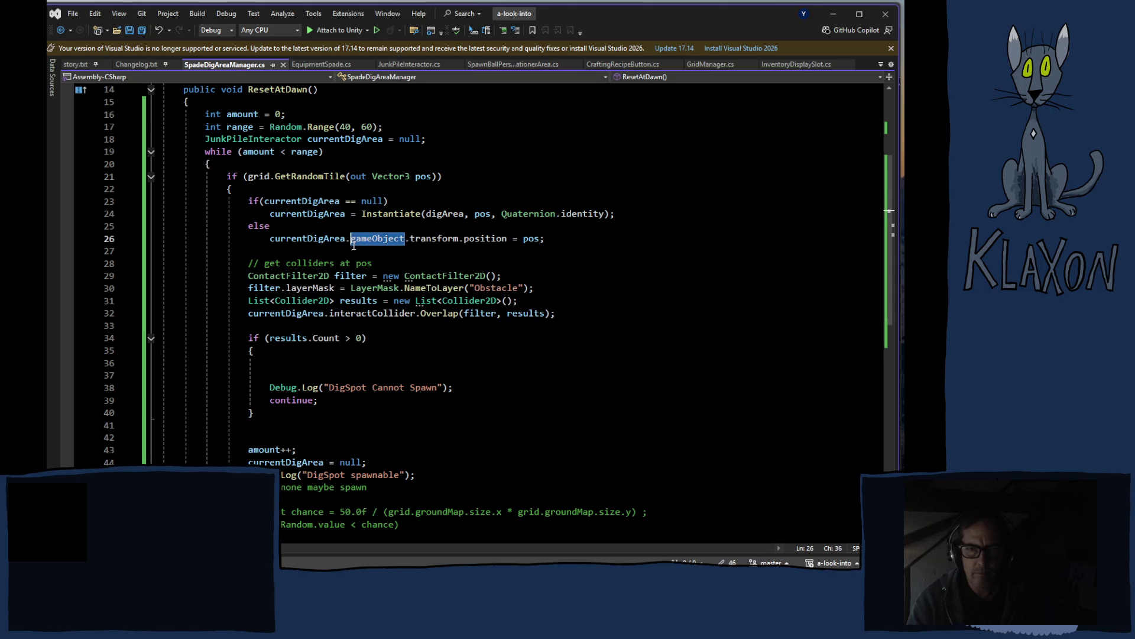
{"action": "key", "text": "Delete"}
{"action": "key", "text": "BackSpace"}
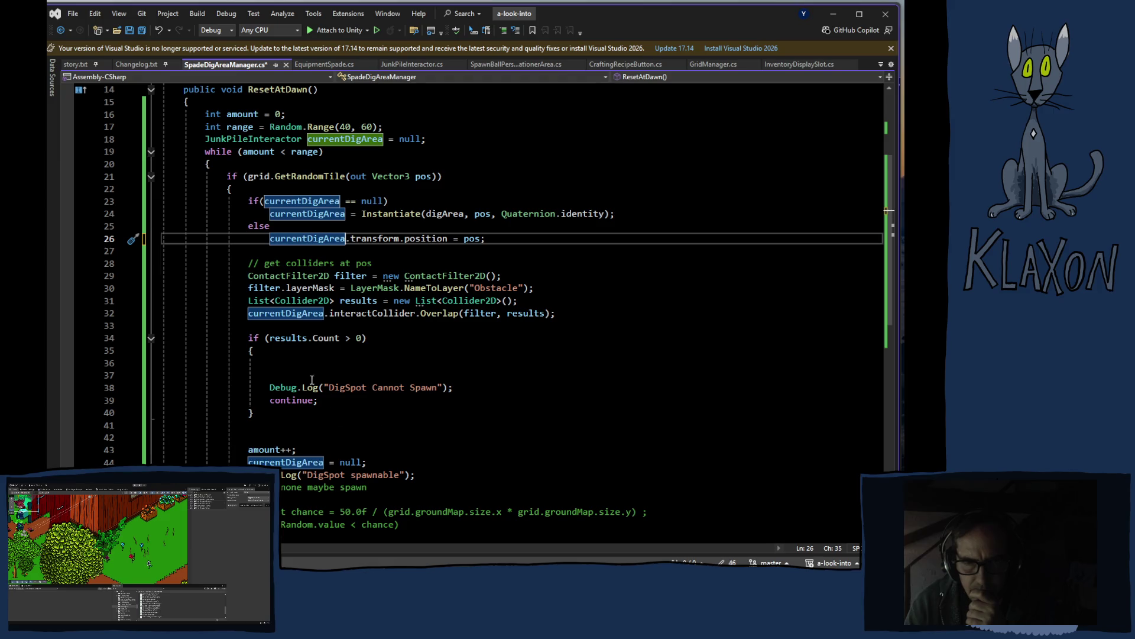
Comment out the whole obstacle check block on lines 34–40 and save.
{"action": "mouse_move", "coordinate": [248, 337]}
{"action": "left_mouse_down"}
{"action": "mouse_move", "coordinate": [254, 367]}
{"action": "mouse_move", "coordinate": [307, 414]}
{"action": "left_mouse_up"}
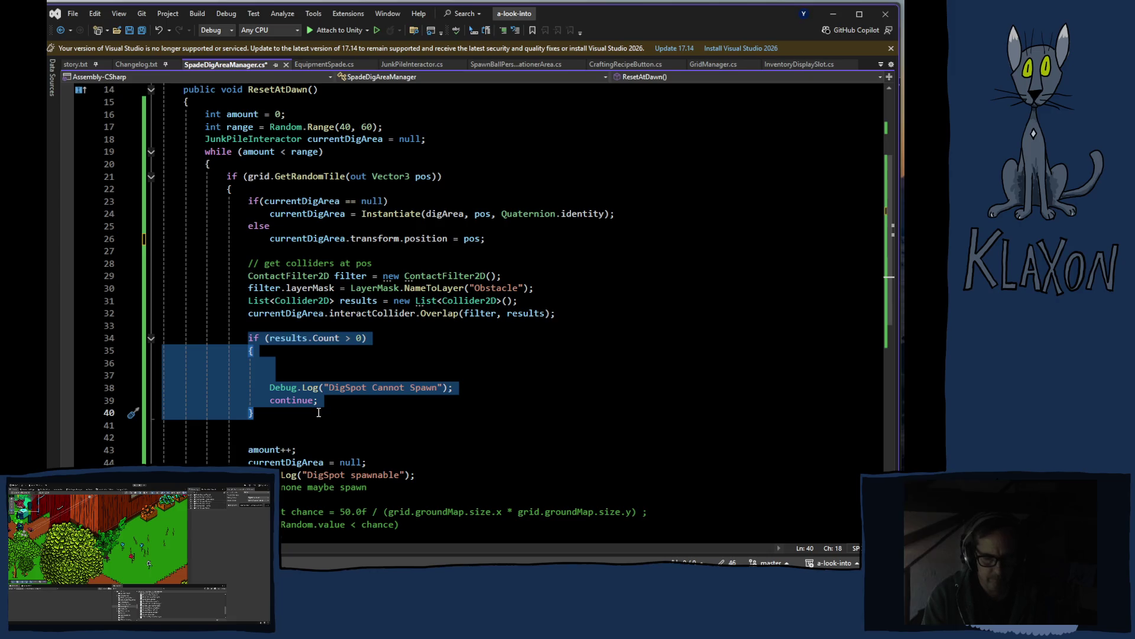
{"action": "key", "text": "ctrl+k"}
{"action": "key", "text": "ctrl+c"}
{"action": "key", "text": "ctrl+s"}
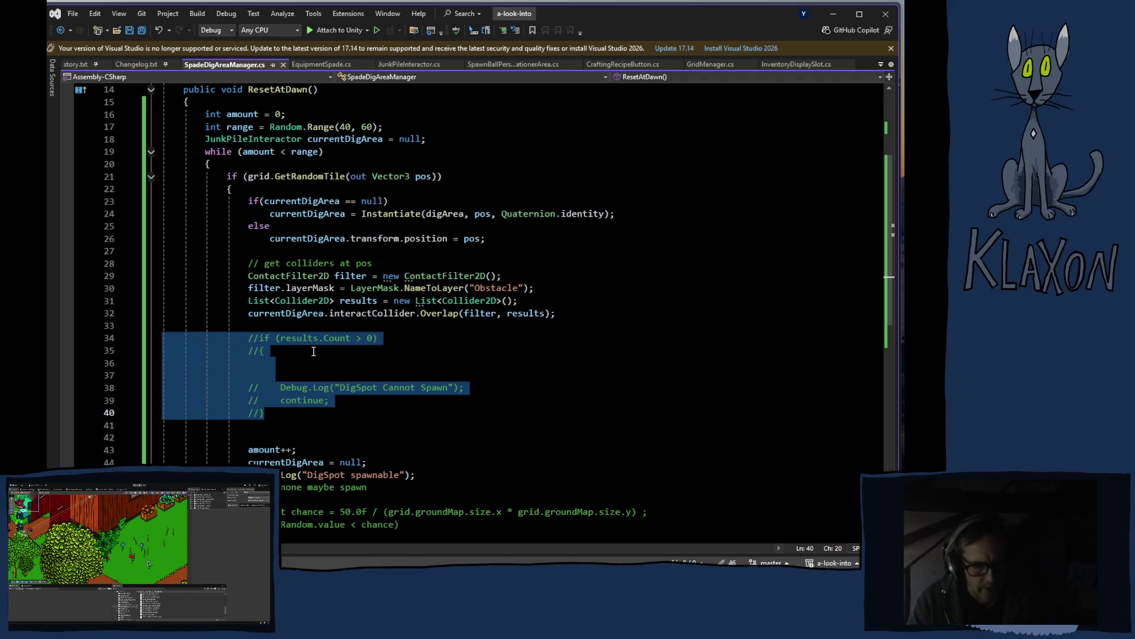
Restore the block, comment out only the continue on line 39, save, and switch to Unity.
{"action": "key", "text": "ctrl+k"}
{"action": "key", "text": "ctrl+u"}
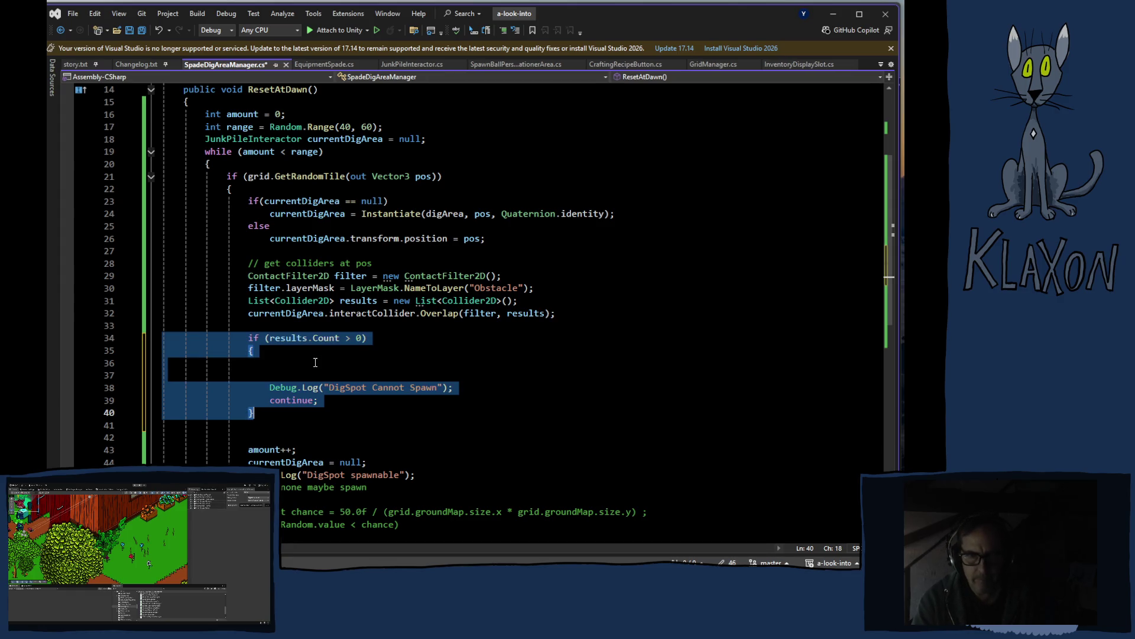
{"action": "left_click", "coordinate": [279, 402]}
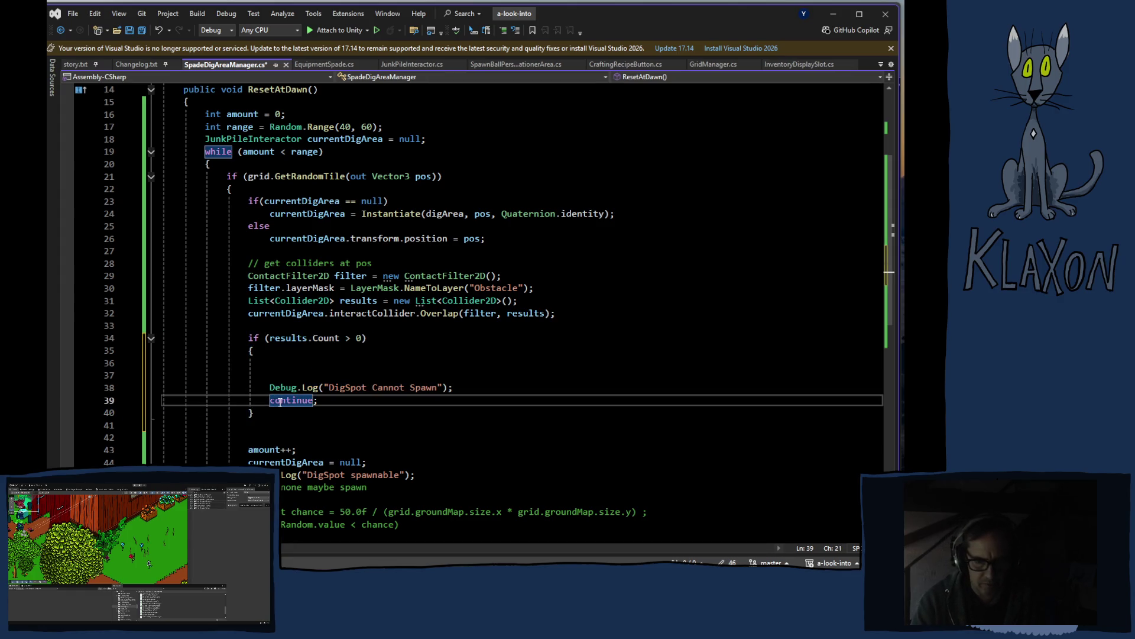
{"action": "key", "text": "ctrl+k"}
{"action": "key", "text": "ctrl+c"}
{"action": "key", "text": "ctrl+s"}
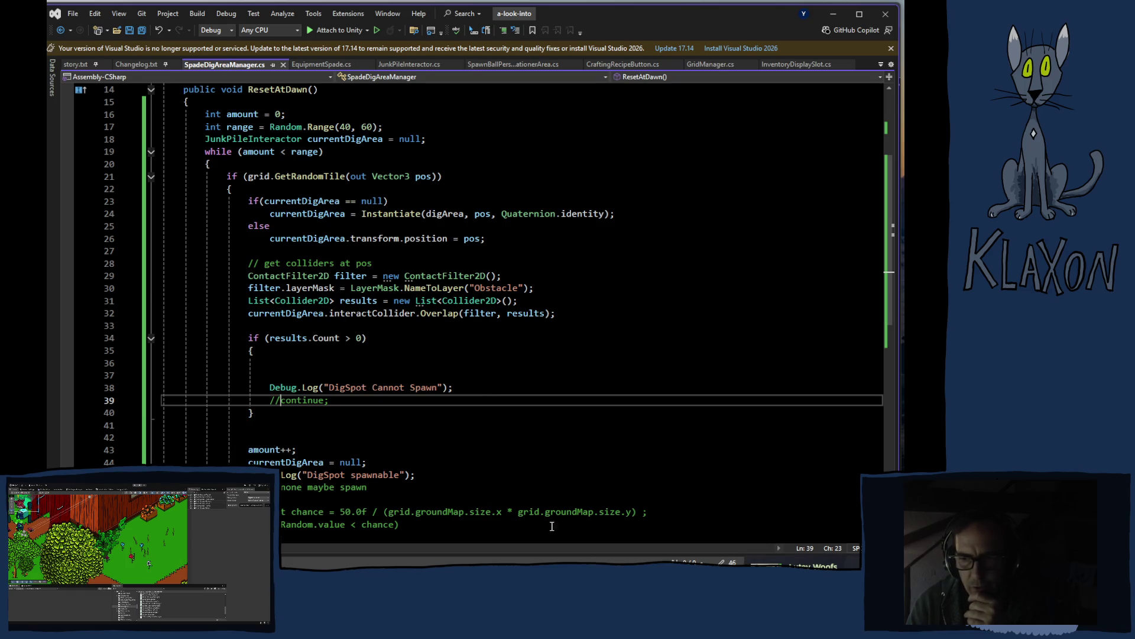
{"action": "key", "text": "alt+Tab"}
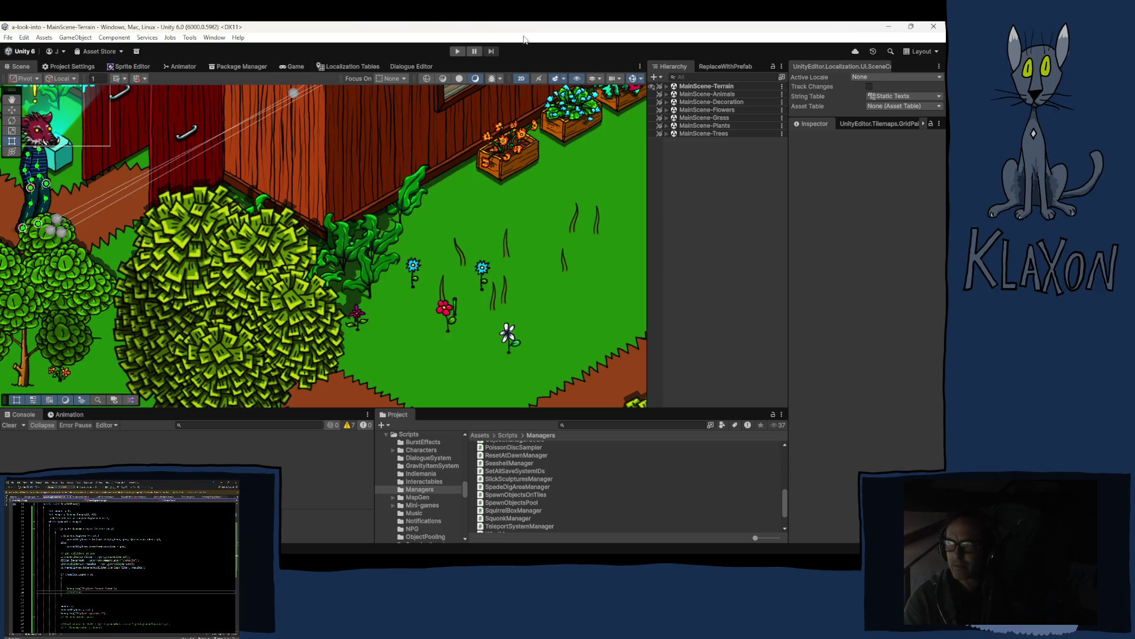
Enter play mode and let the game reach its 'A look into' title menu.
{"action": "left_click", "coordinate": [456, 53]}
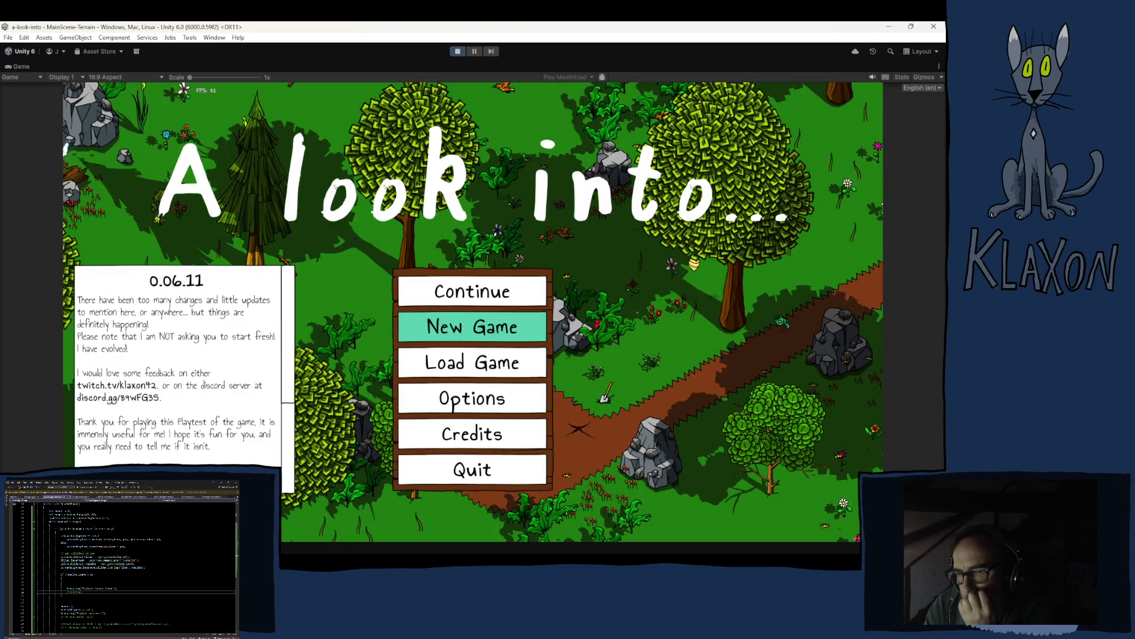
Open the Console with Ctrl+Shift+C to read the DigSpot log messages.
{"action": "key", "text": "ctrl+shift+c"}
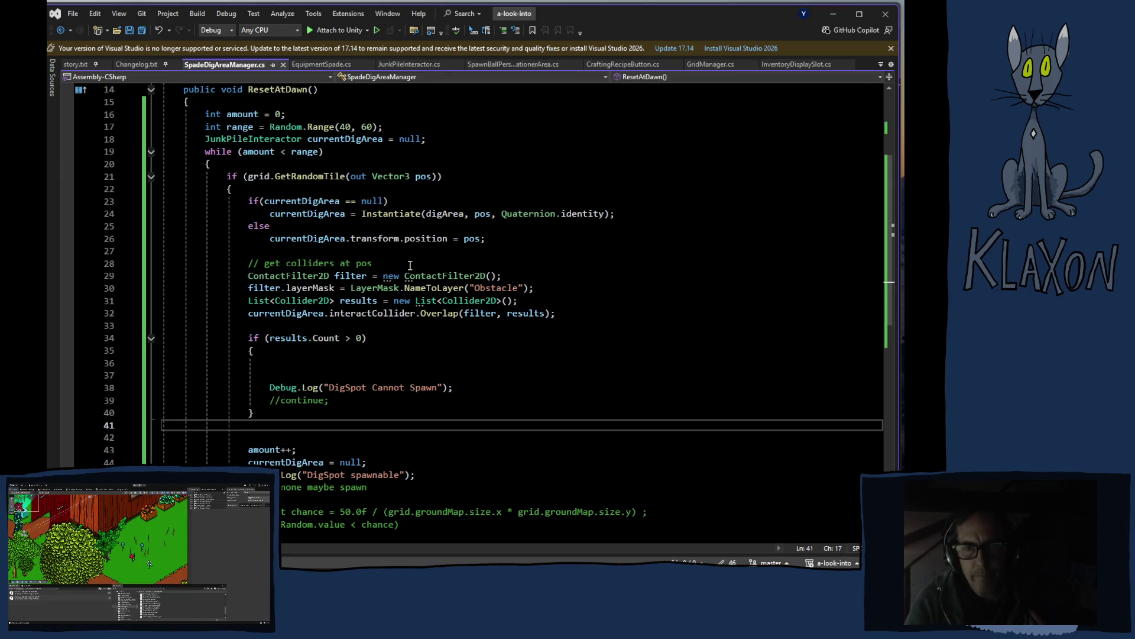
{"action": "mouse_move", "coordinate": [410, 281]}
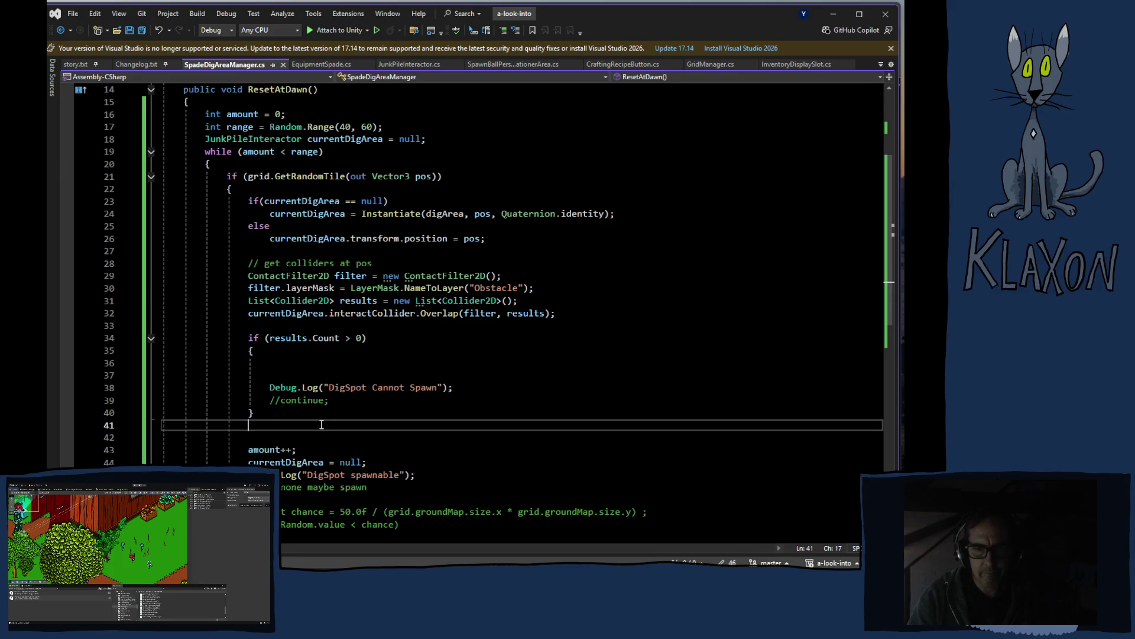
{"action": "left_click", "coordinate": [276, 401]}
Insert a new line after the debug log and write continue using autocomplete.
{"action": "left_click", "coordinate": [500, 391]}
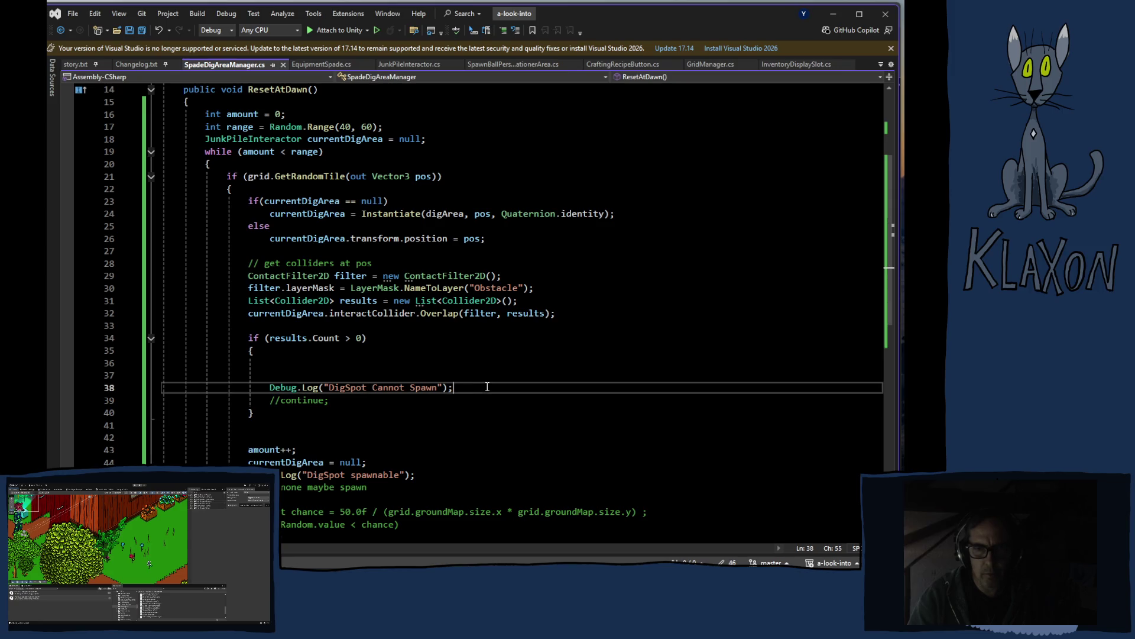
{"action": "key", "text": "Return"}
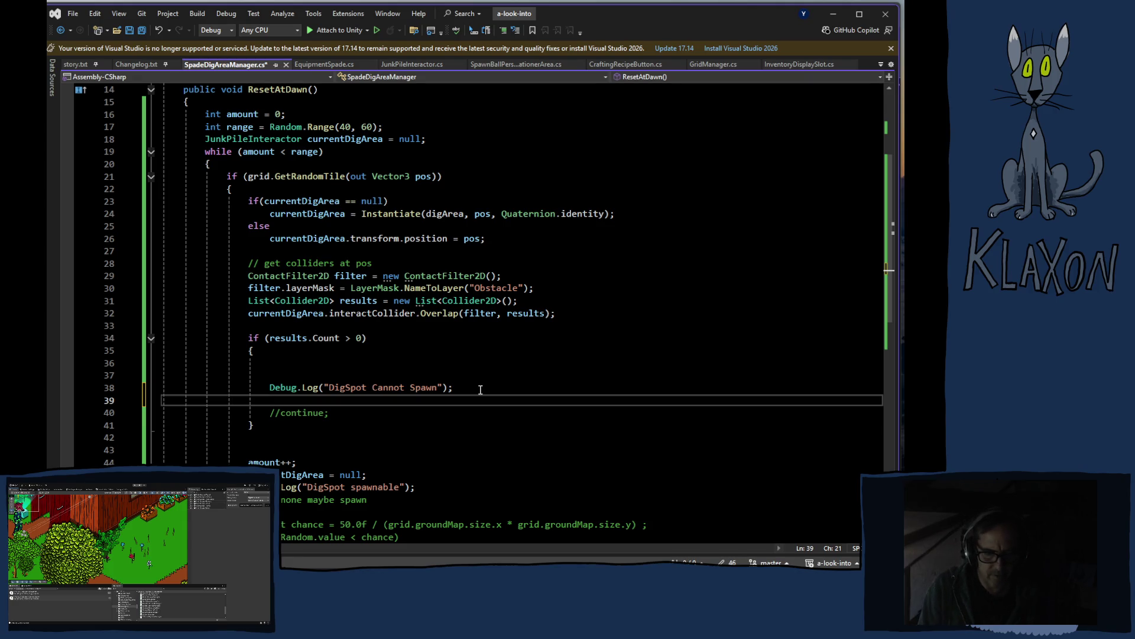
{"action": "type", "text": "nex"}
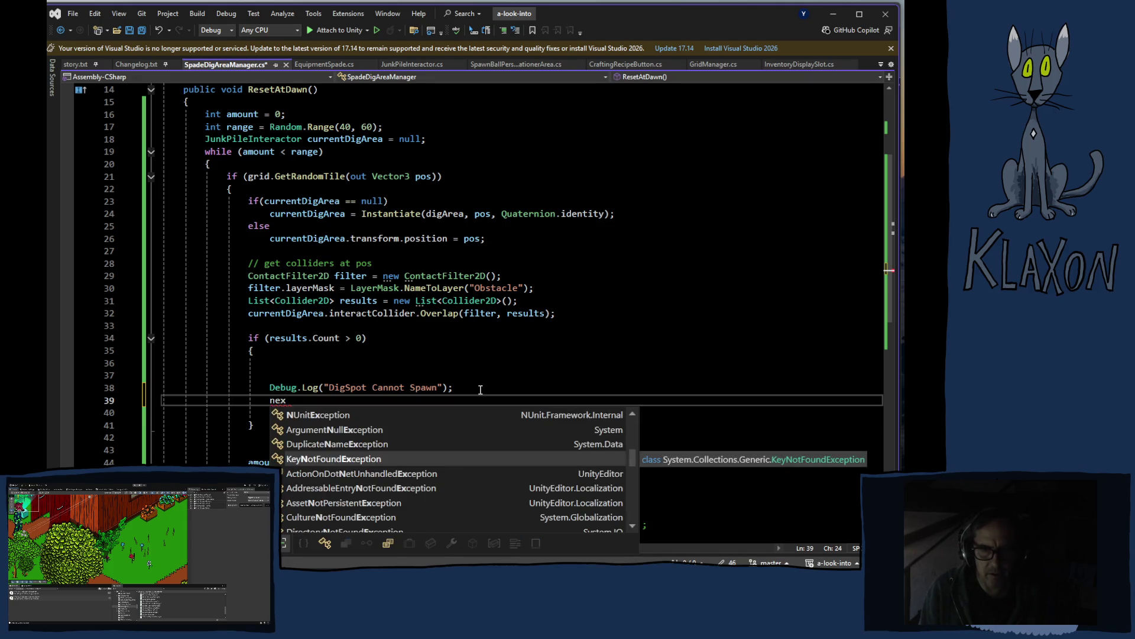
{"action": "key", "text": "BackSpace"}
{"action": "key", "text": "BackSpace"}
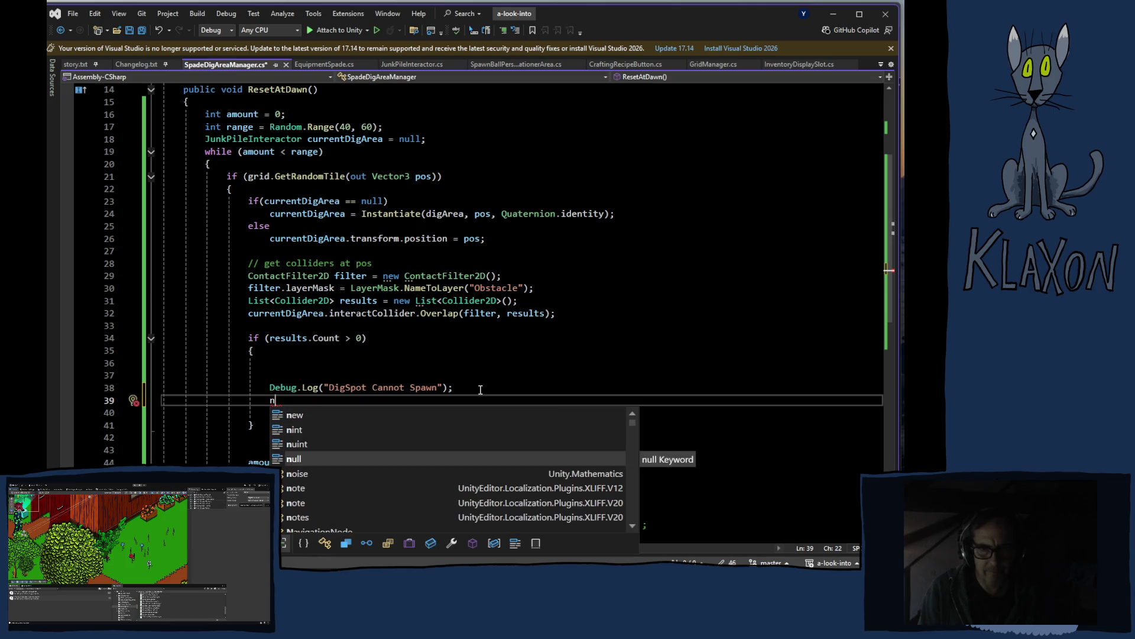
{"action": "key", "text": "BackSpace"}
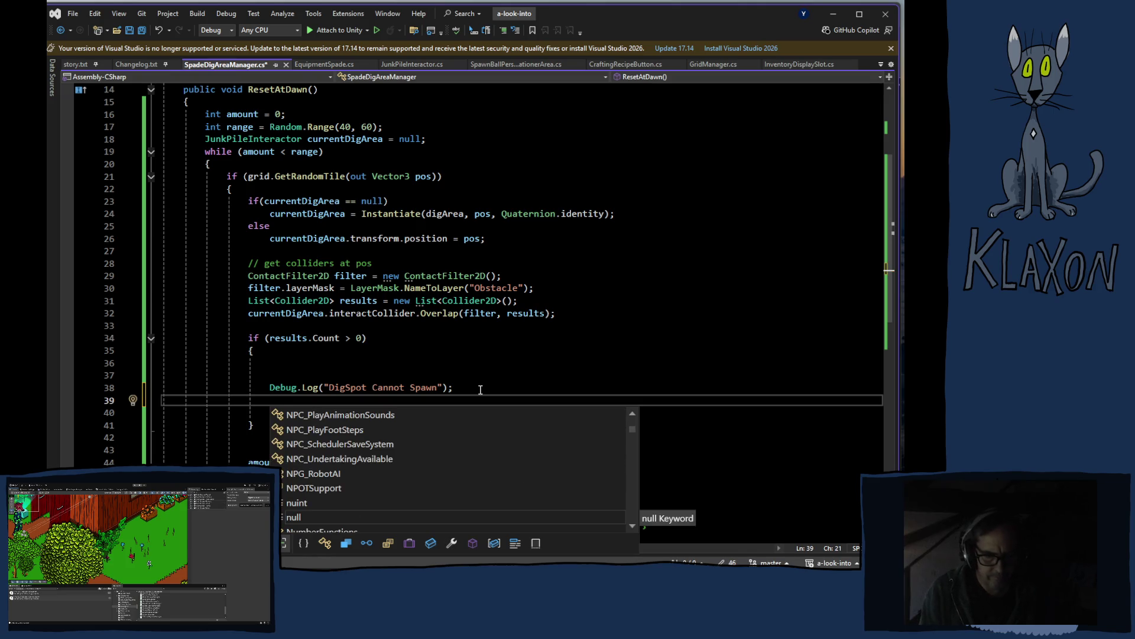
{"action": "type", "text": "bre"}
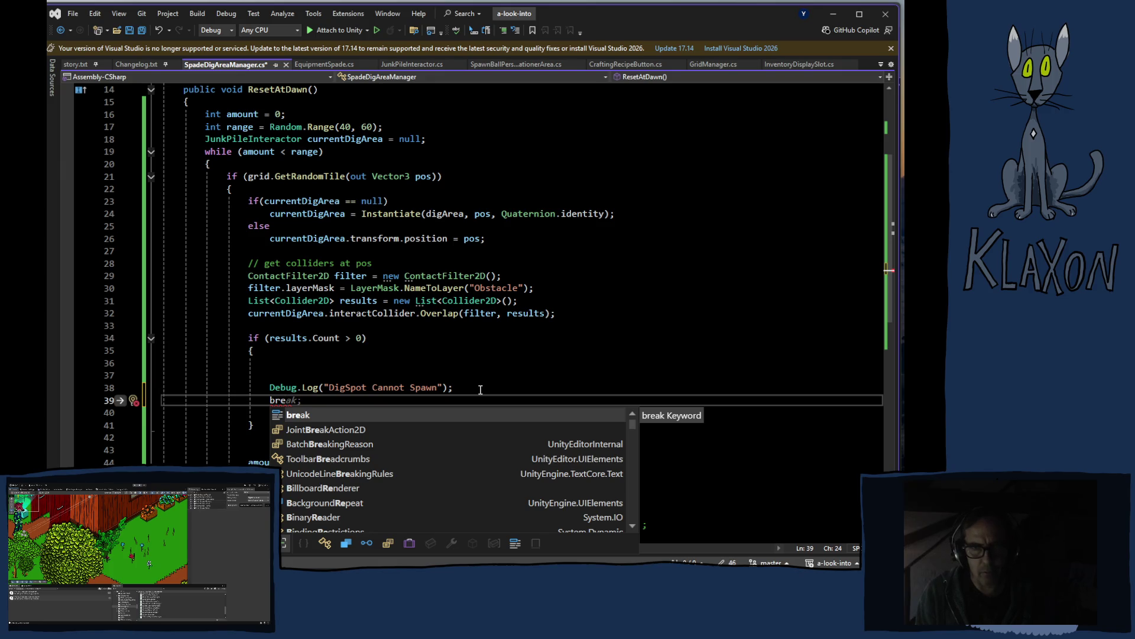
{"action": "key", "text": "BackSpace"}
{"action": "key", "text": "BackSpace"}
{"action": "key", "text": "BackSpace"}
{"action": "type", "text": "co"}
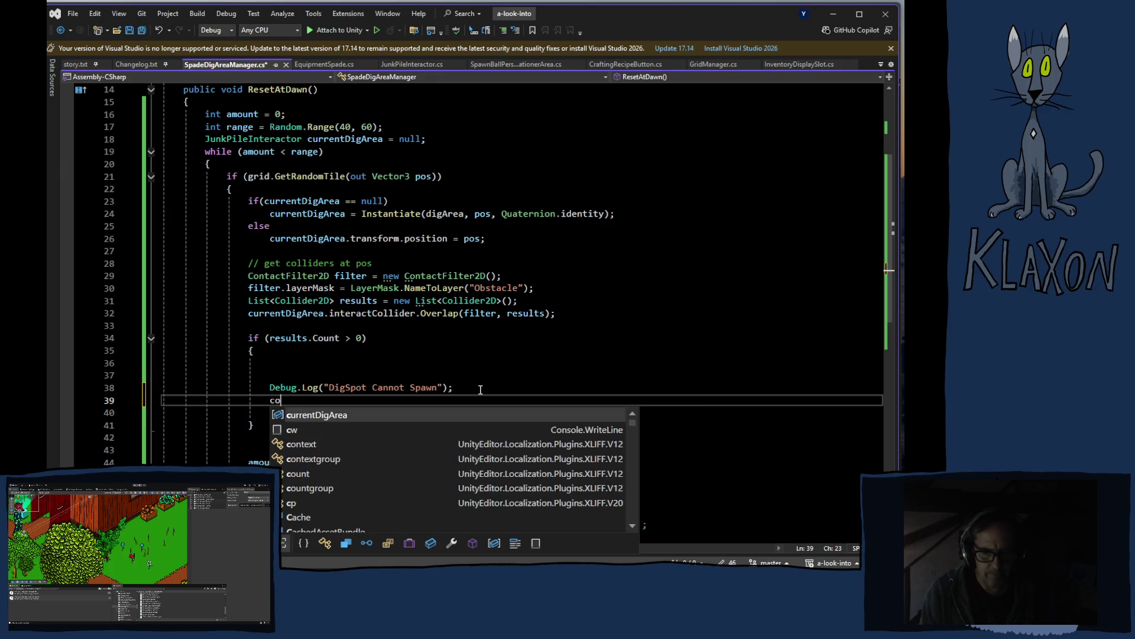
{"action": "type", "text": "n"}
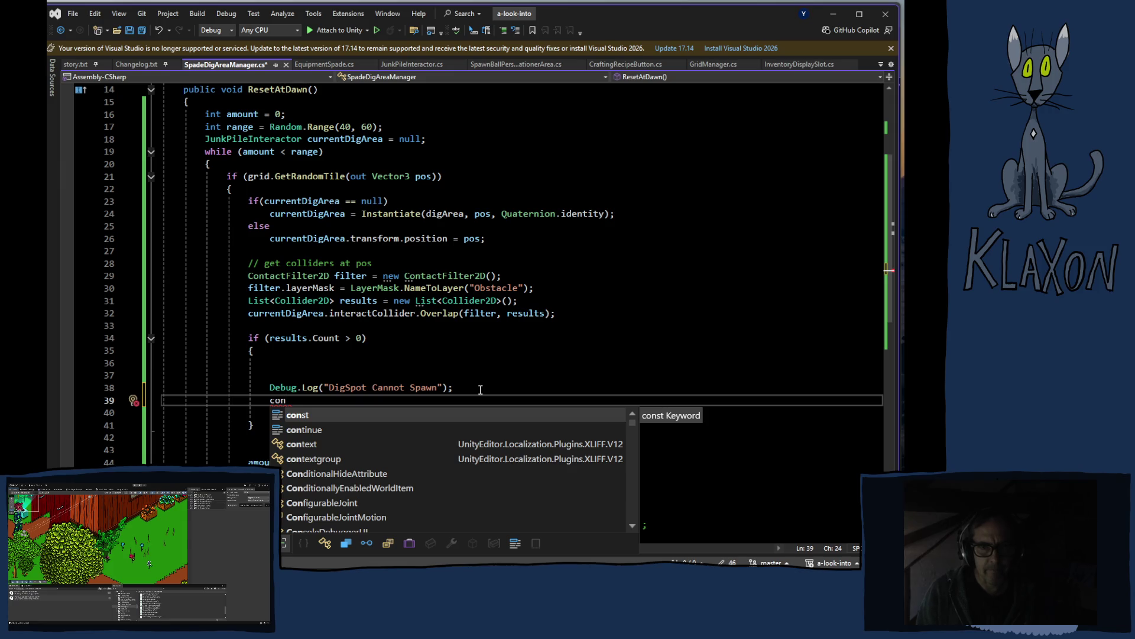
{"action": "key", "text": "Down"}
{"action": "key", "text": "Tab"}
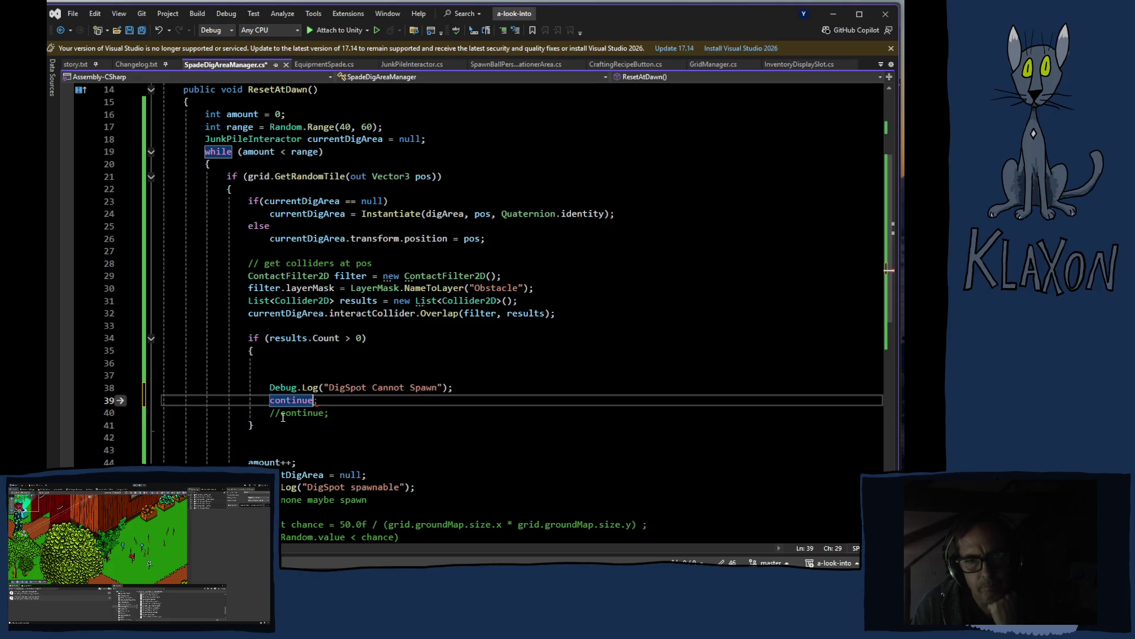
Delete the extra continue, uncomment the existing continue on line 40, and save.
{"action": "key", "text": "BackSpace"}
{"action": "key", "text": "BackSpace"}
{"action": "key", "text": "BackSpace"}
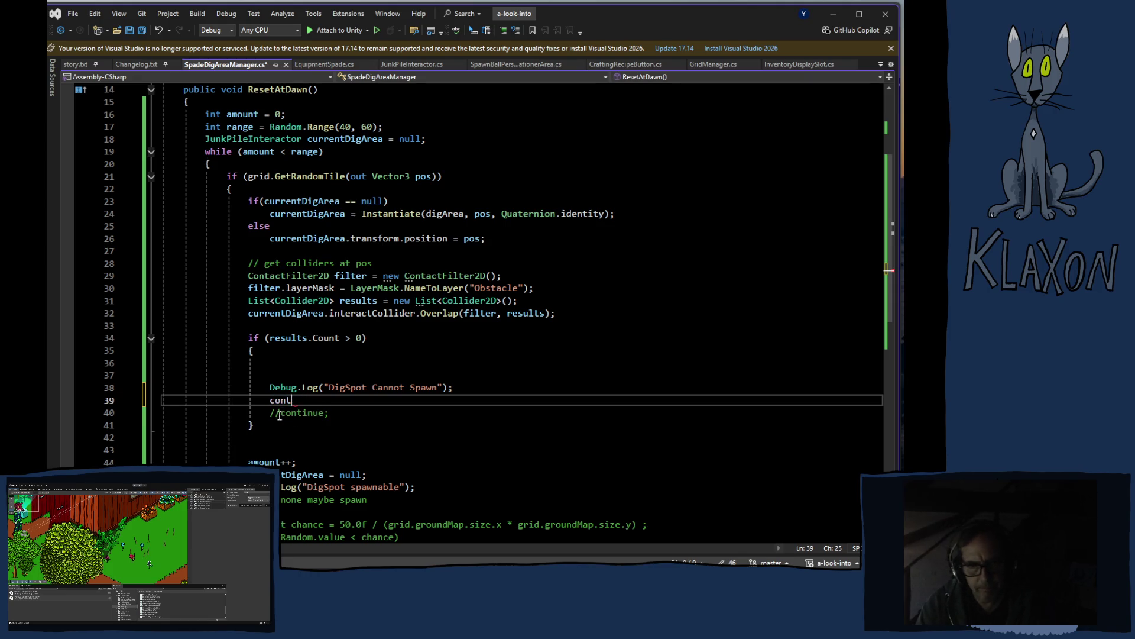
{"action": "left_click", "coordinate": [281, 413]}
{"action": "key", "text": "BackSpace"}
{"action": "key", "text": "BackSpace"}
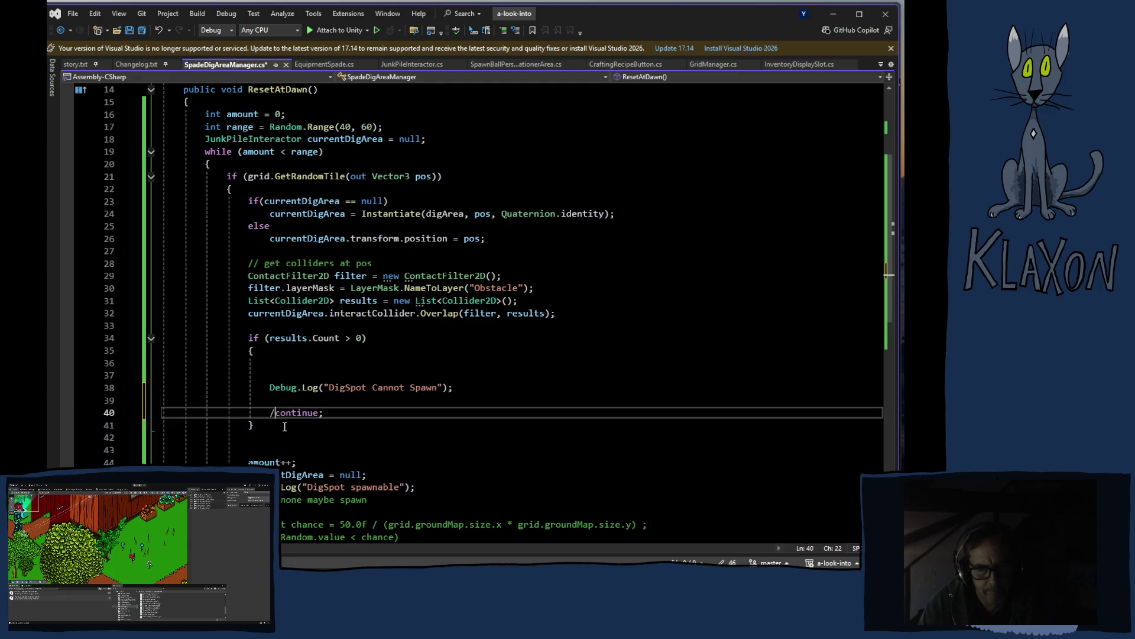
{"action": "key", "text": "ctrl+s"}
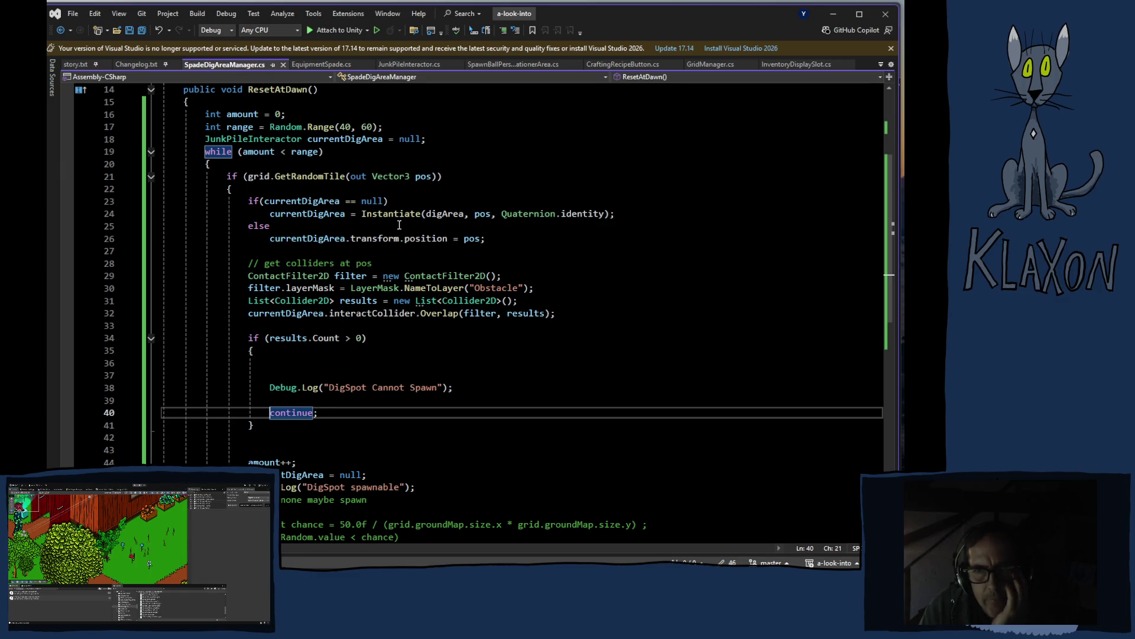
{"action": "mouse_move", "coordinate": [432, 214]}
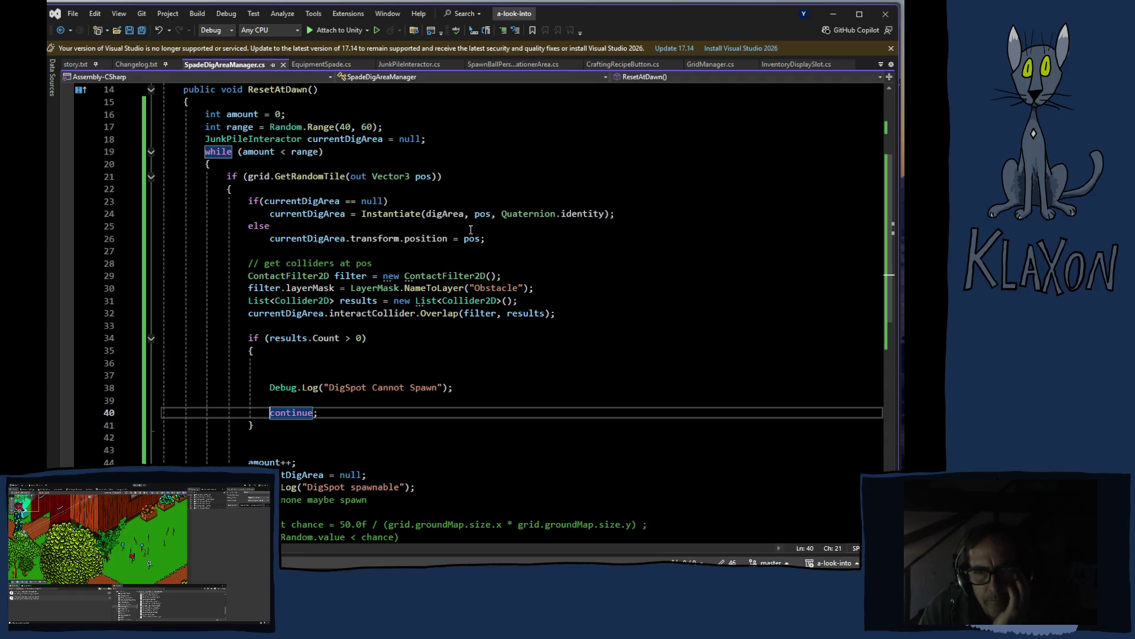
{"action": "left_click", "coordinate": [435, 237]}
Reduce the call to Instantiate(digArea), drop the else so position is always set to pos, and return to Unity.
{"action": "mouse_move", "coordinate": [464, 214]}
{"action": "left_mouse_down"}
{"action": "mouse_move", "coordinate": [319, 214]}
{"action": "mouse_move", "coordinate": [602, 215]}
{"action": "left_mouse_up"}
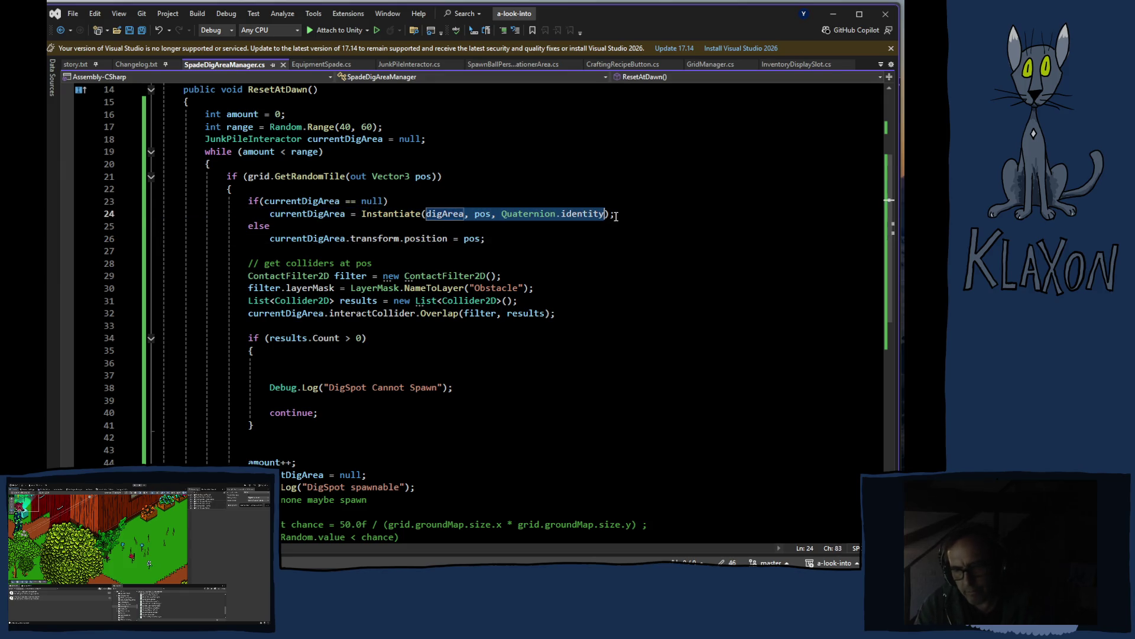
{"action": "key", "text": "BackSpace"}
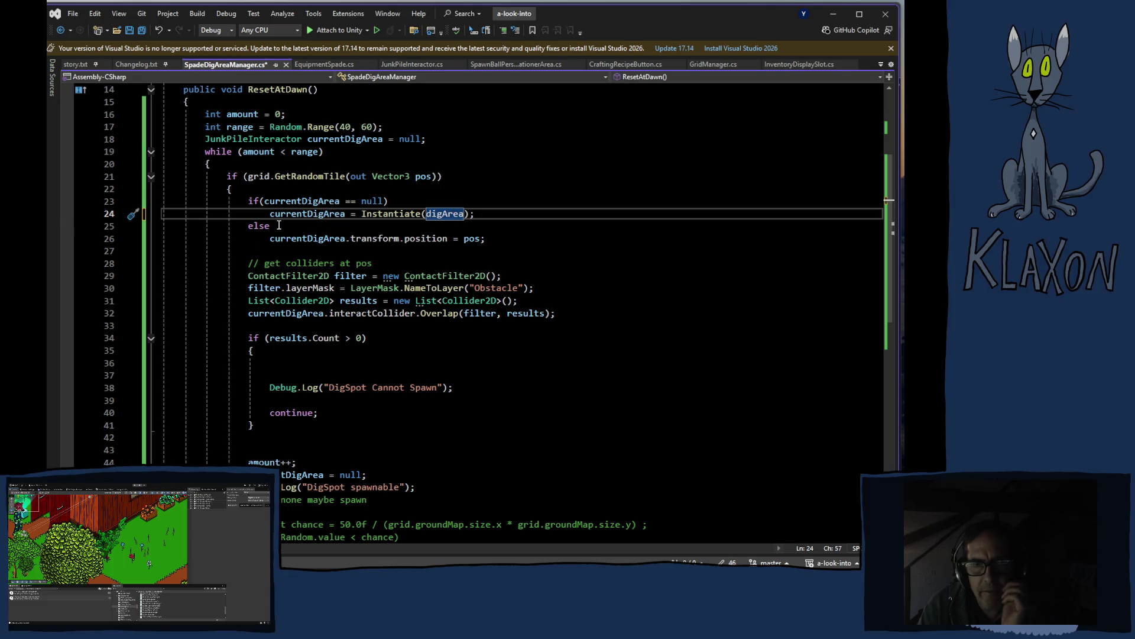
{"action": "left_click", "coordinate": [247, 227]}
{"action": "type", "text": "e"}
{"action": "key", "text": "BackSpace"}
{"action": "key", "text": "Down"}
{"action": "key", "text": "Delete"}
{"action": "key", "text": "Delete"}
{"action": "key", "text": "Delete"}
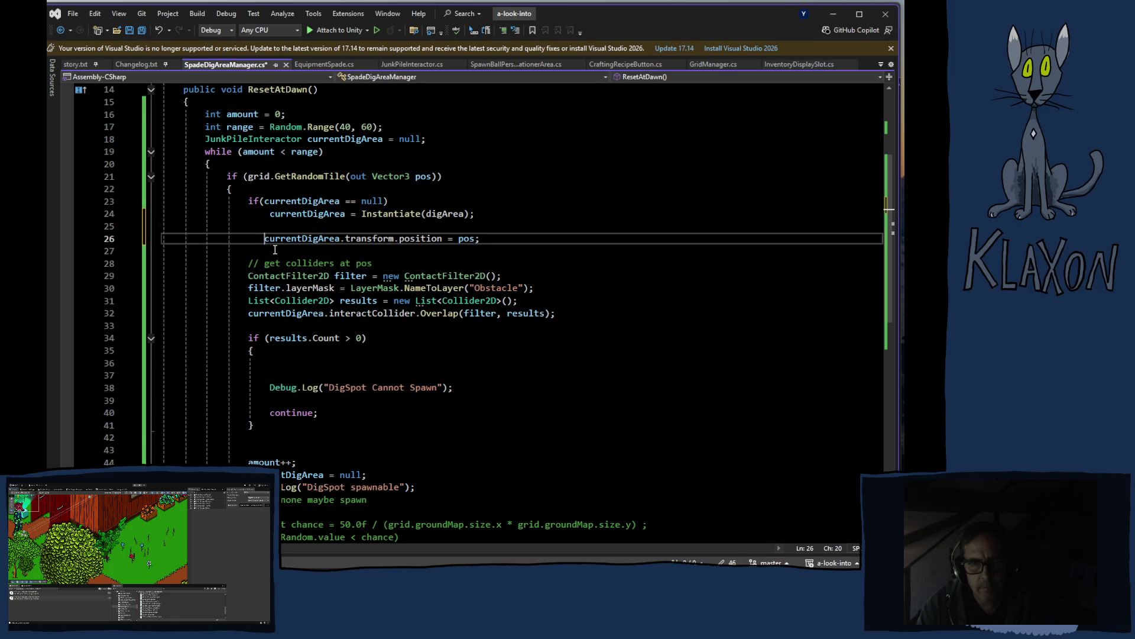
{"action": "key", "text": "BackSpace"}
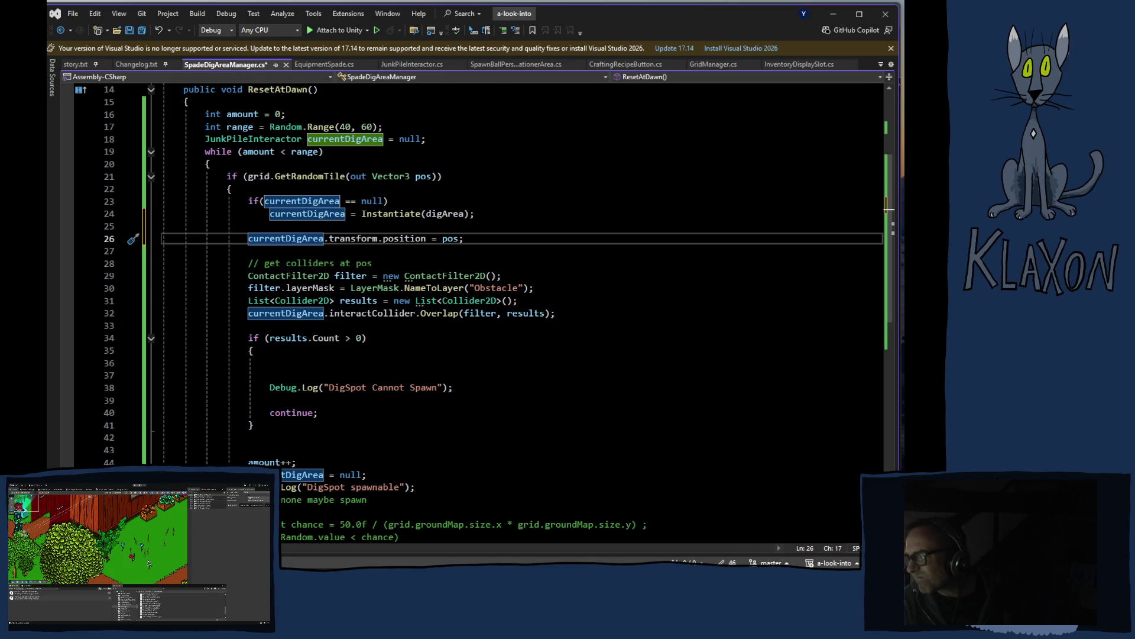
{"action": "key", "text": "alt+Tab"}
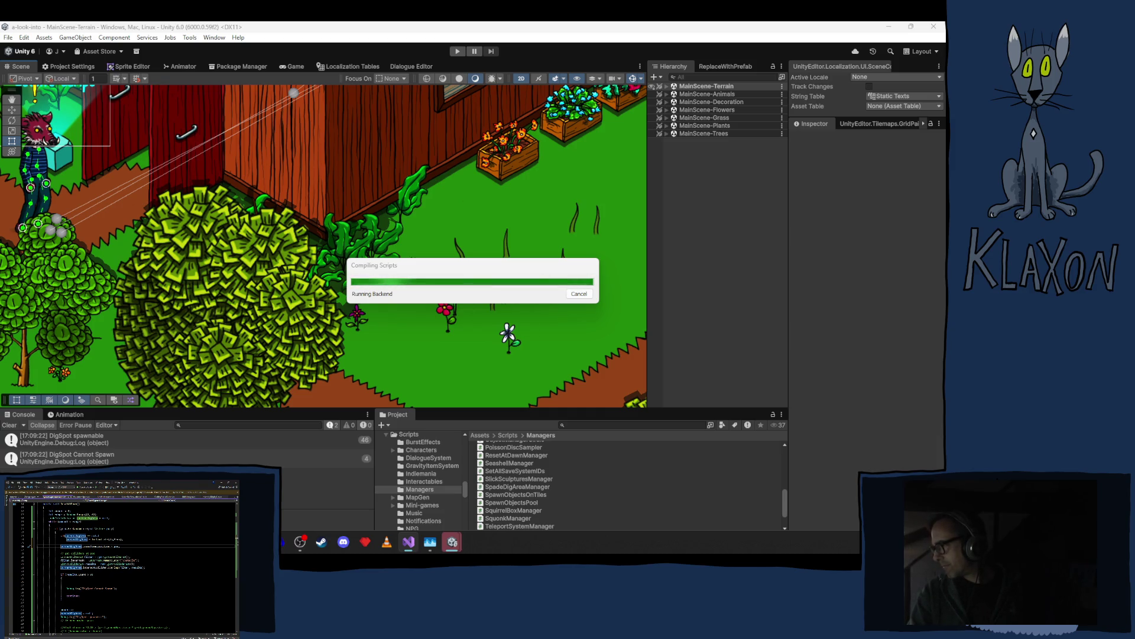
Select GameManager in MainScene-Terrain and open the SpadeDigArea prefab from the assets for editing.
{"action": "left_click", "coordinate": [667, 88]}
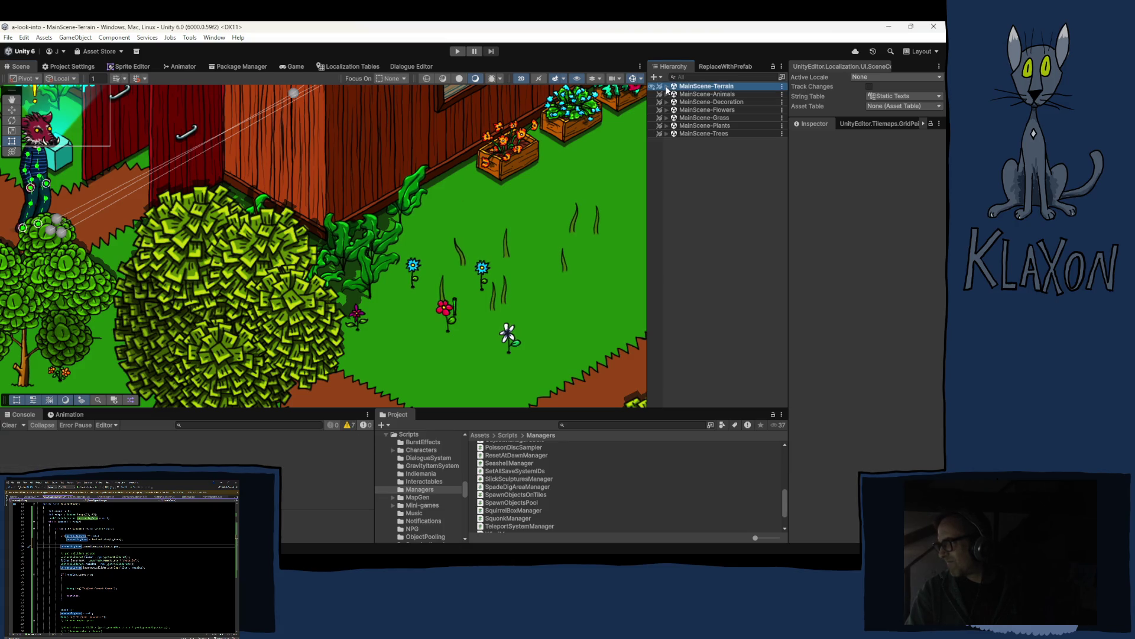
{"action": "left_click", "coordinate": [666, 87]}
{"action": "left_click", "coordinate": [706, 188]}
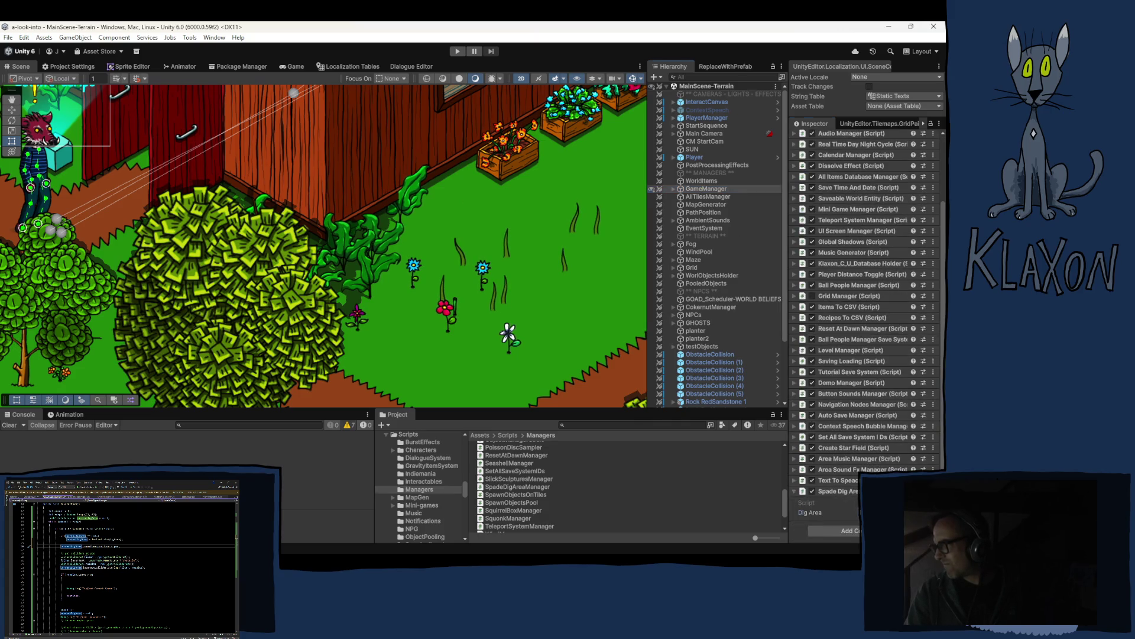
{"action": "left_click", "coordinate": [887, 512]}
{"action": "left_click", "coordinate": [515, 498]}
{"action": "mouse_move", "coordinate": [686, 404]}
{"action": "left_mouse_down"}
{"action": "mouse_move", "coordinate": [633, 436]}
{"action": "mouse_move", "coordinate": [841, 303]}
{"action": "mouse_move", "coordinate": [900, 127]}
{"action": "mouse_move", "coordinate": [934, 145]}
{"action": "mouse_move", "coordinate": [574, 480]}
{"action": "mouse_move", "coordinate": [505, 498]}
{"action": "left_mouse_up"}
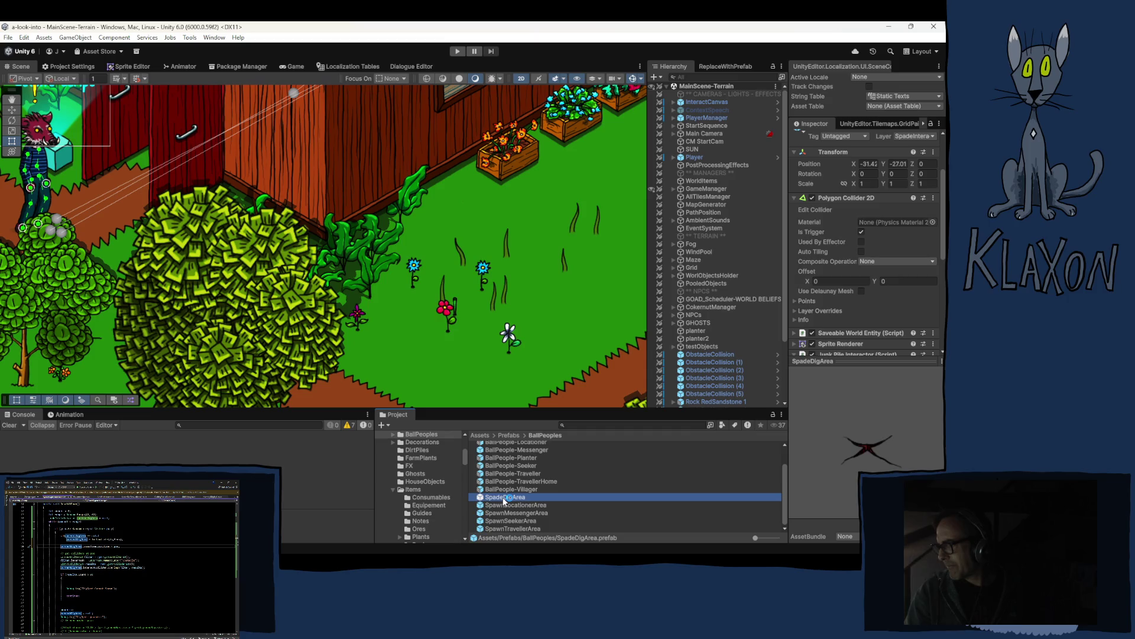
{"action": "double_click", "coordinate": [506, 497]}
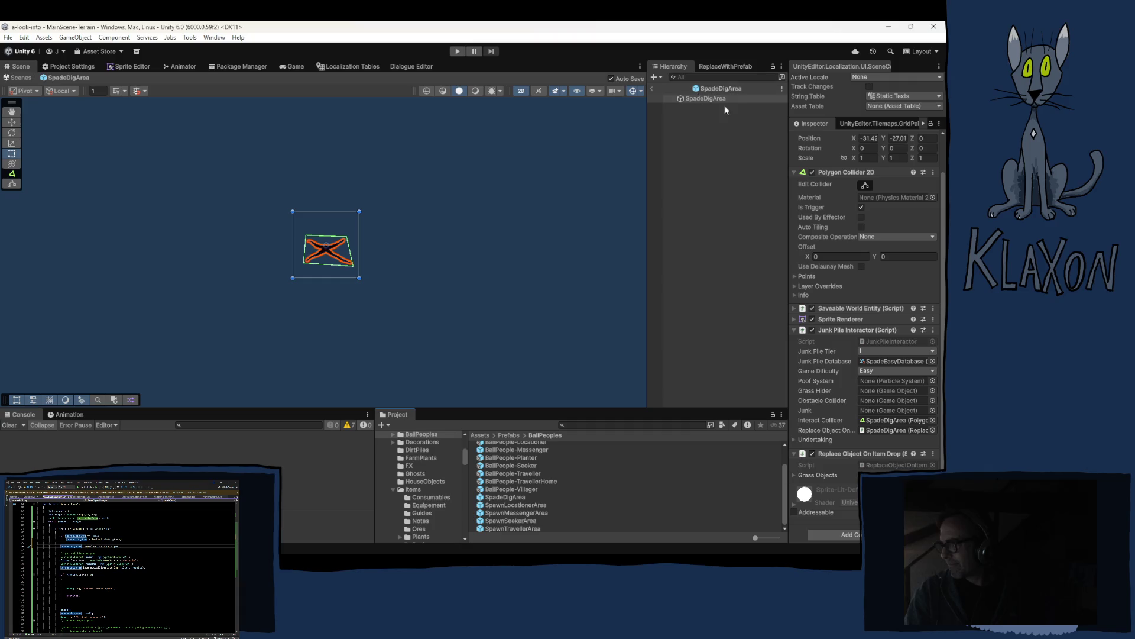
Collapse the Polygon Collider 2D, Junk Pile Interactor and Replace Object On Item Drop components, then exit Prefab Mode.
{"action": "left_click", "coordinate": [853, 168]}
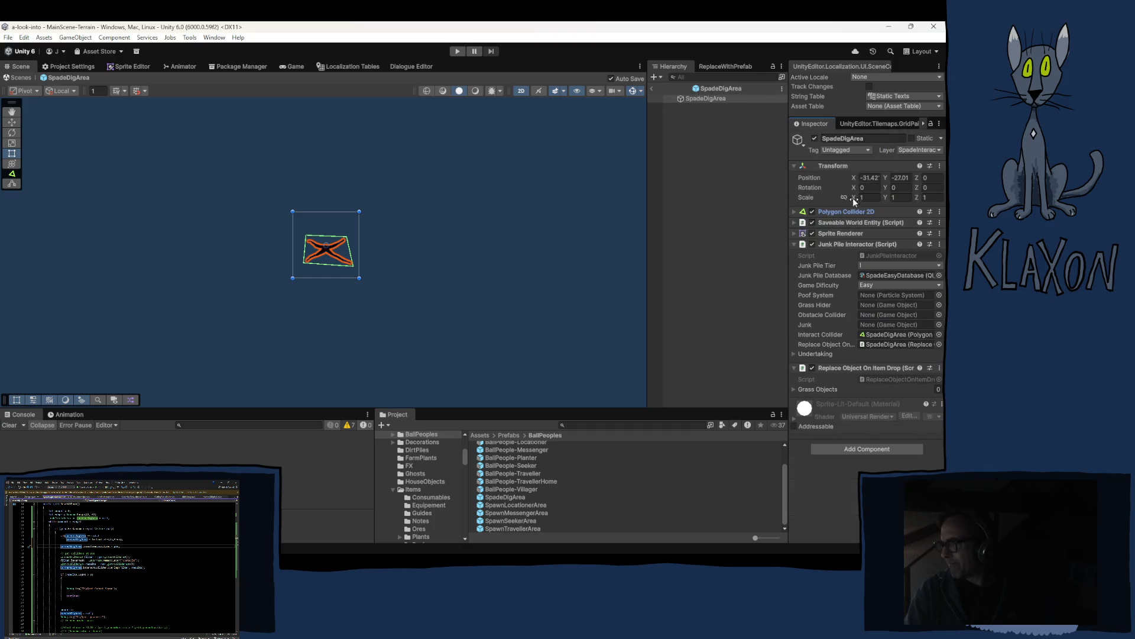
{"action": "left_click", "coordinate": [836, 244]}
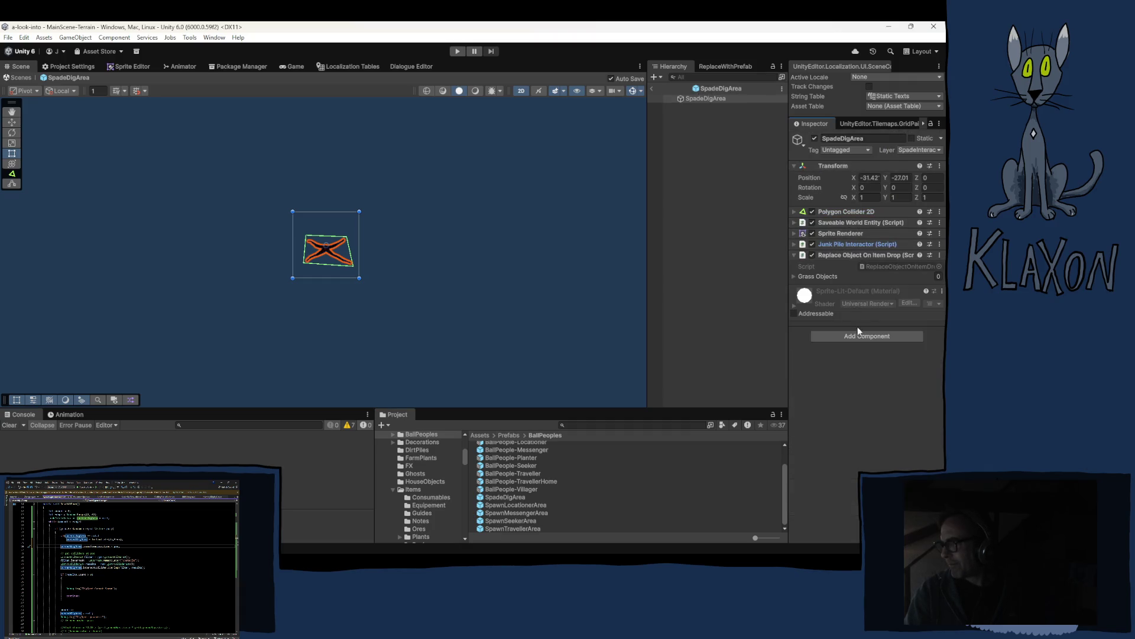
{"action": "left_click", "coordinate": [842, 254]}
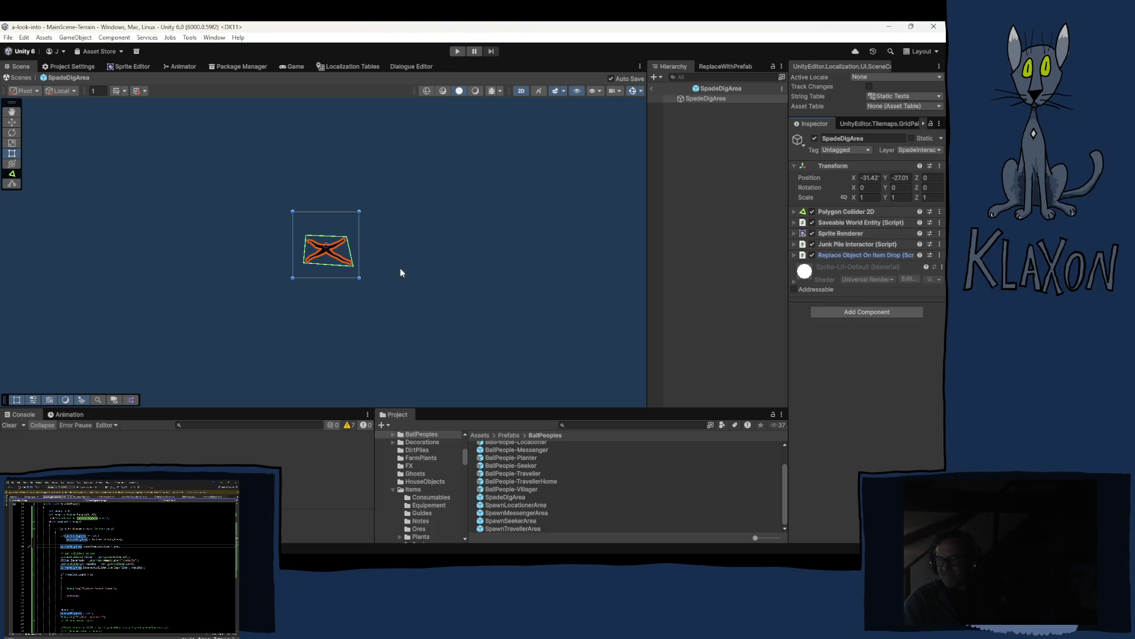
{"action": "left_click", "coordinate": [653, 92]}
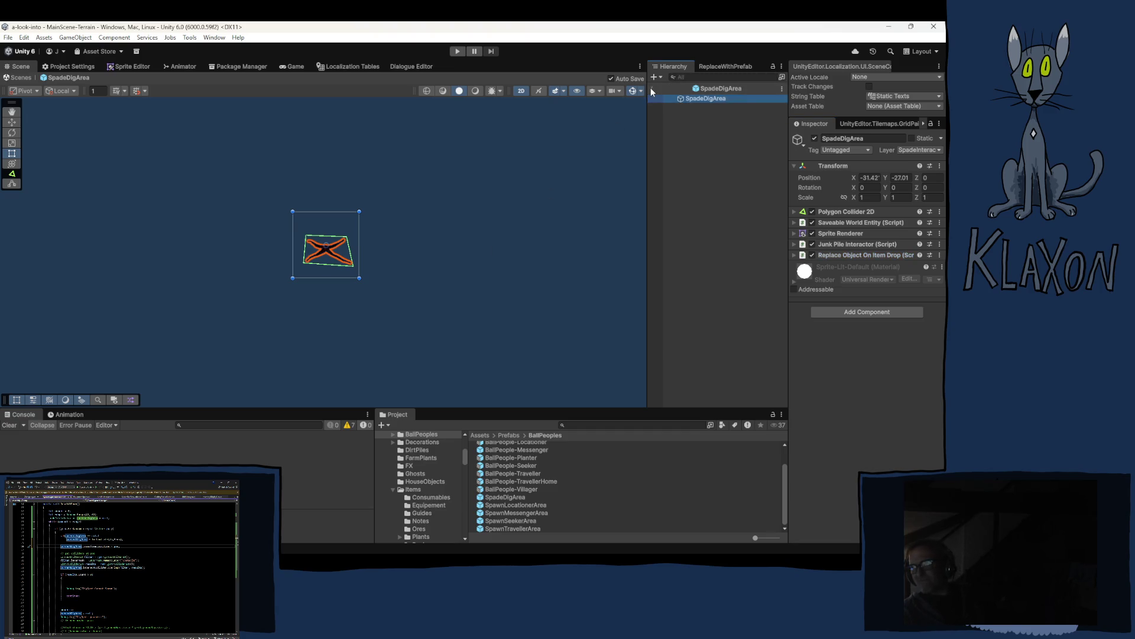
{"action": "left_click", "coordinate": [653, 91]}
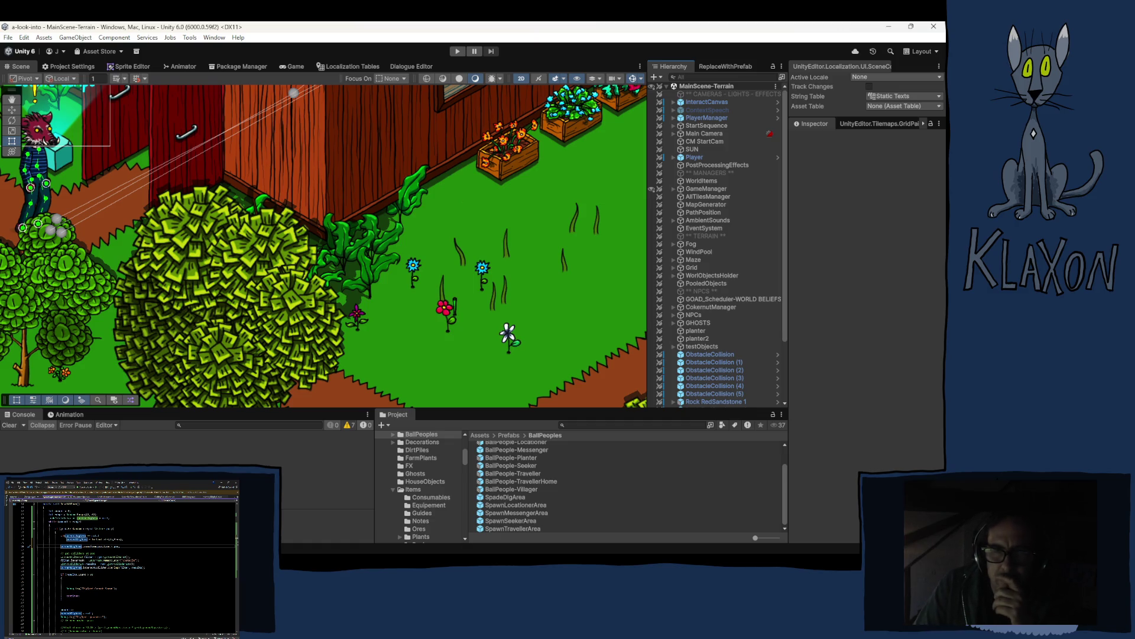
Save the obstacle-skipping changes in SpadeDigAreaManager.cs.
{"action": "scroll", "coordinate": [132, 568], "scroll_direction": "down", "scroll_amount": 3}
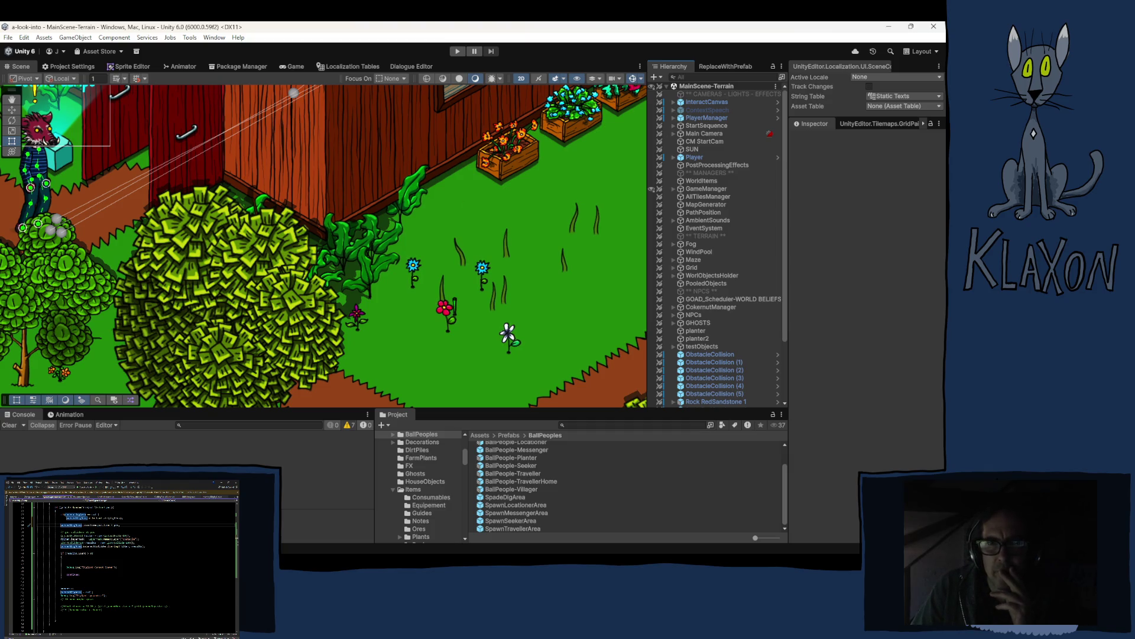
{"action": "key", "text": "ctrl+s"}
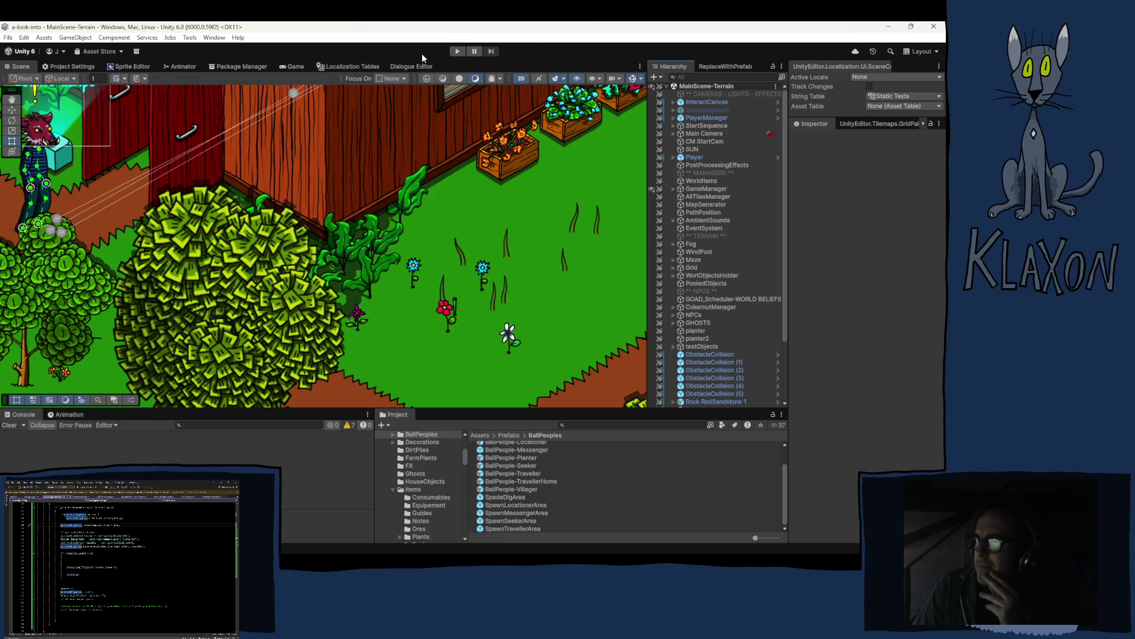
Run the game, check the Console for repeated 'DigSpot spawnable' logs, then pause it.
{"action": "left_click", "coordinate": [455, 53]}
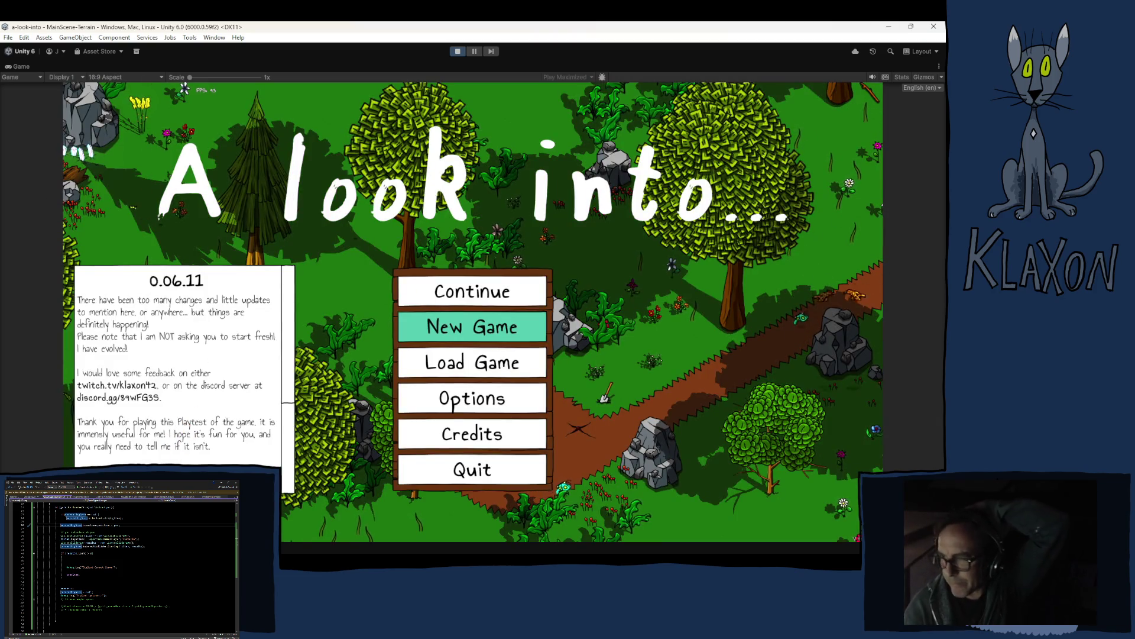
{"action": "key", "text": "ctrl+shift+c"}
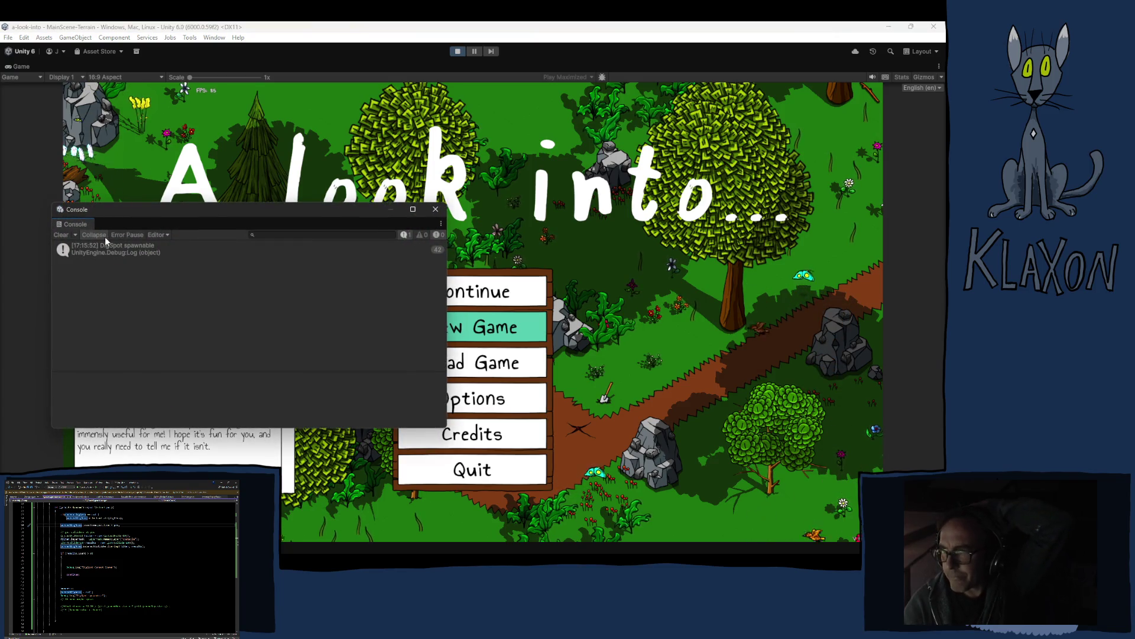
{"action": "left_click", "coordinate": [435, 209]}
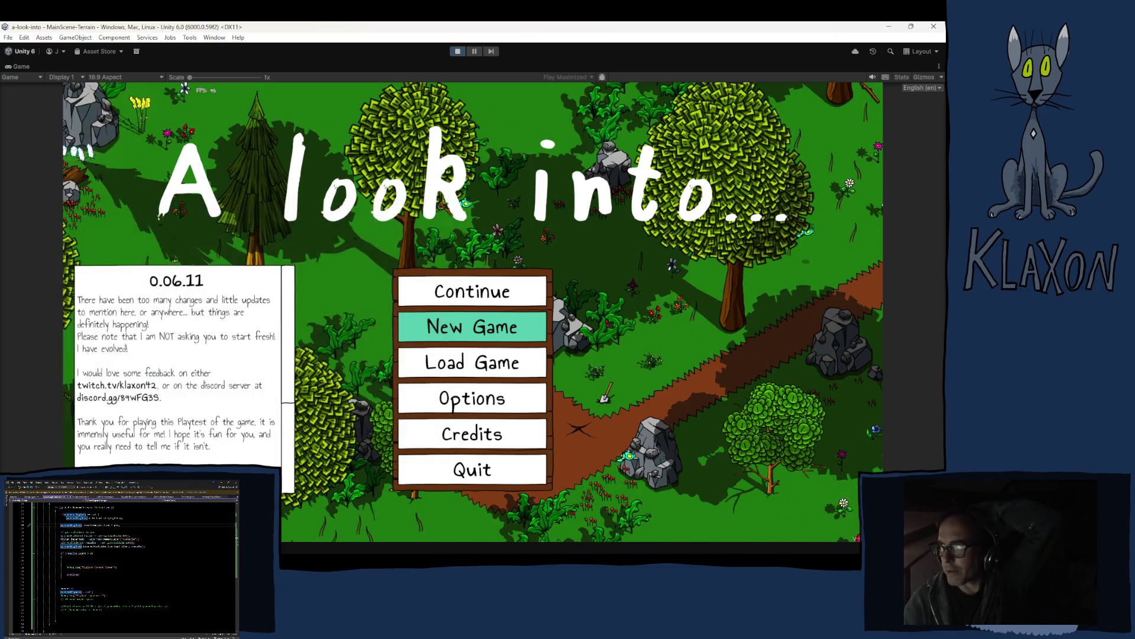
{"action": "left_click", "coordinate": [474, 52]}
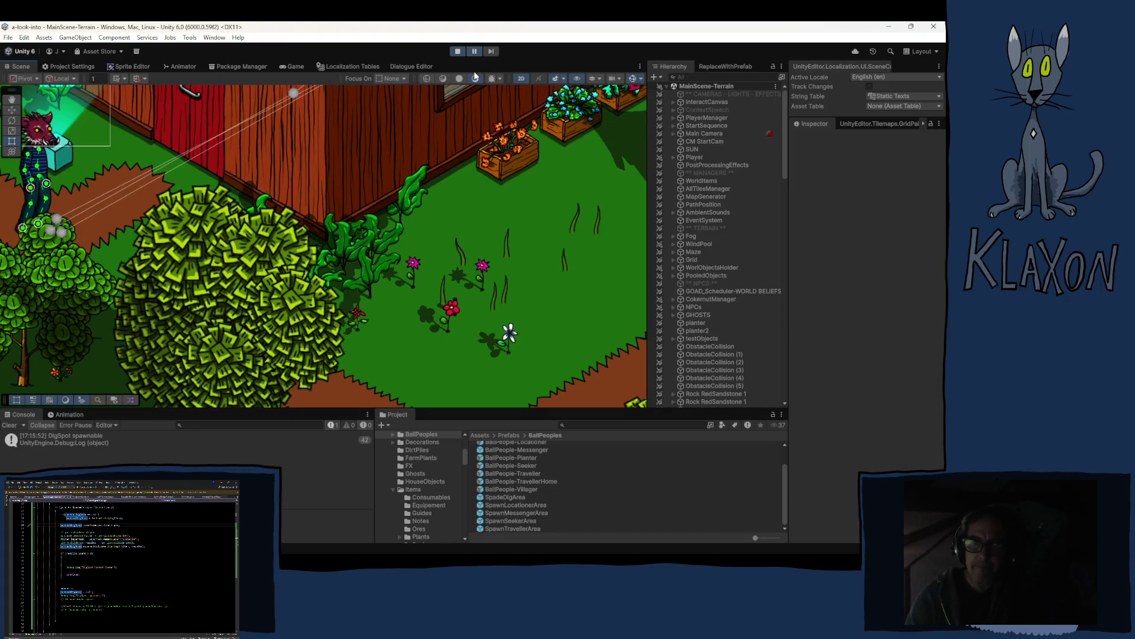
Step through the spawned SpadeDigArea(Clone) objects in the Hierarchy, checking where each one landed.
{"action": "scroll", "coordinate": [716, 332], "scroll_direction": "down", "scroll_amount": 10}
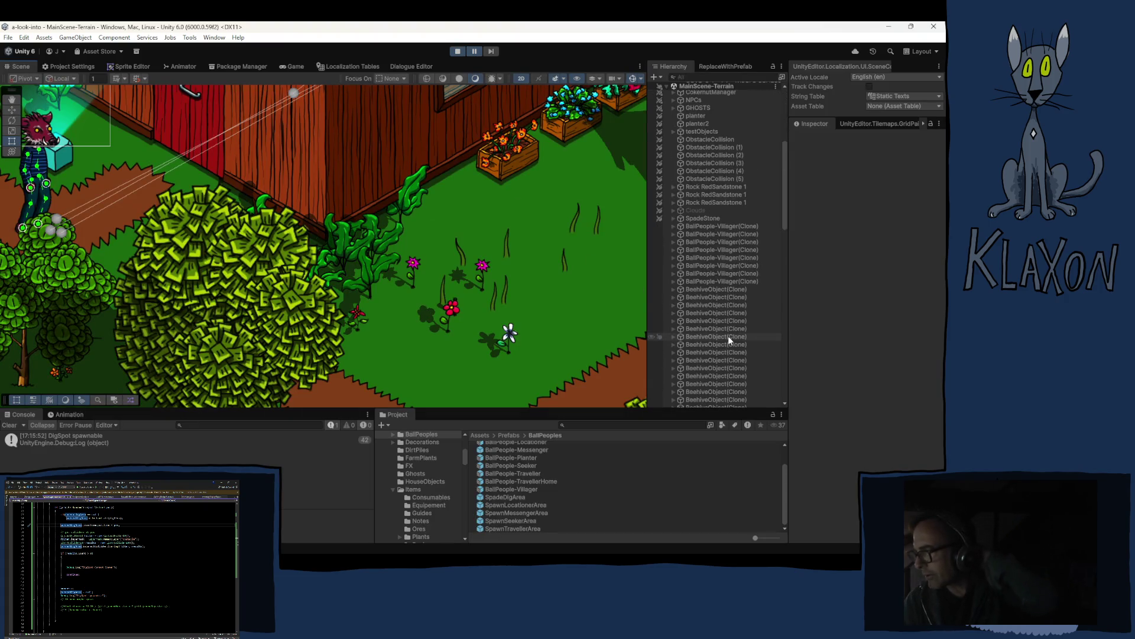
{"action": "scroll", "coordinate": [733, 325], "scroll_direction": "down", "scroll_amount": 10}
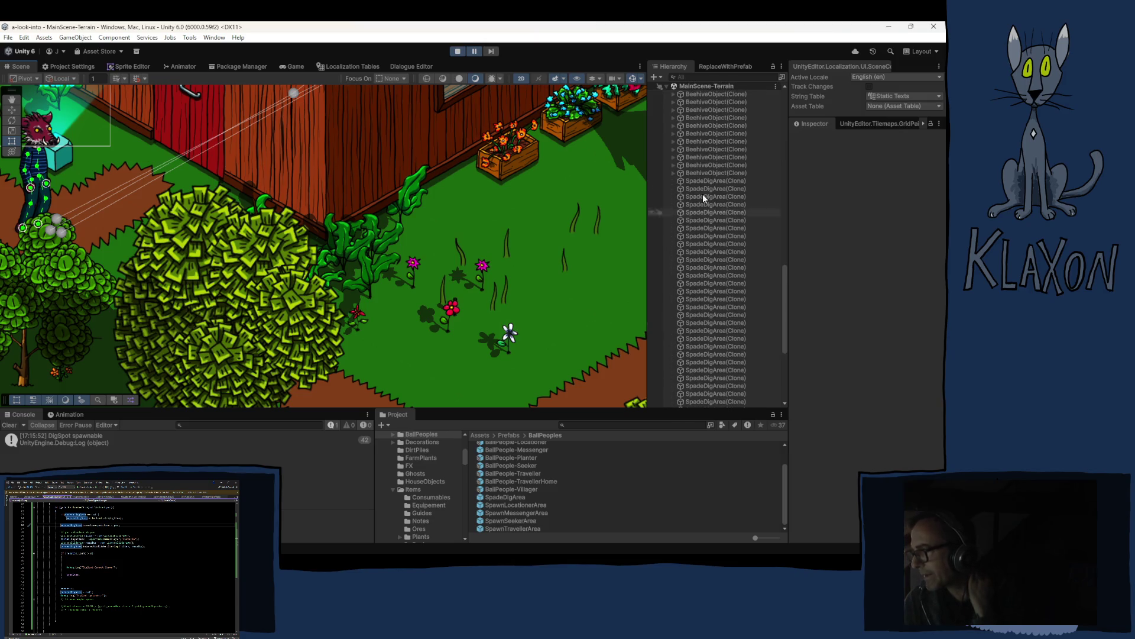
{"action": "double_click", "coordinate": [694, 188]}
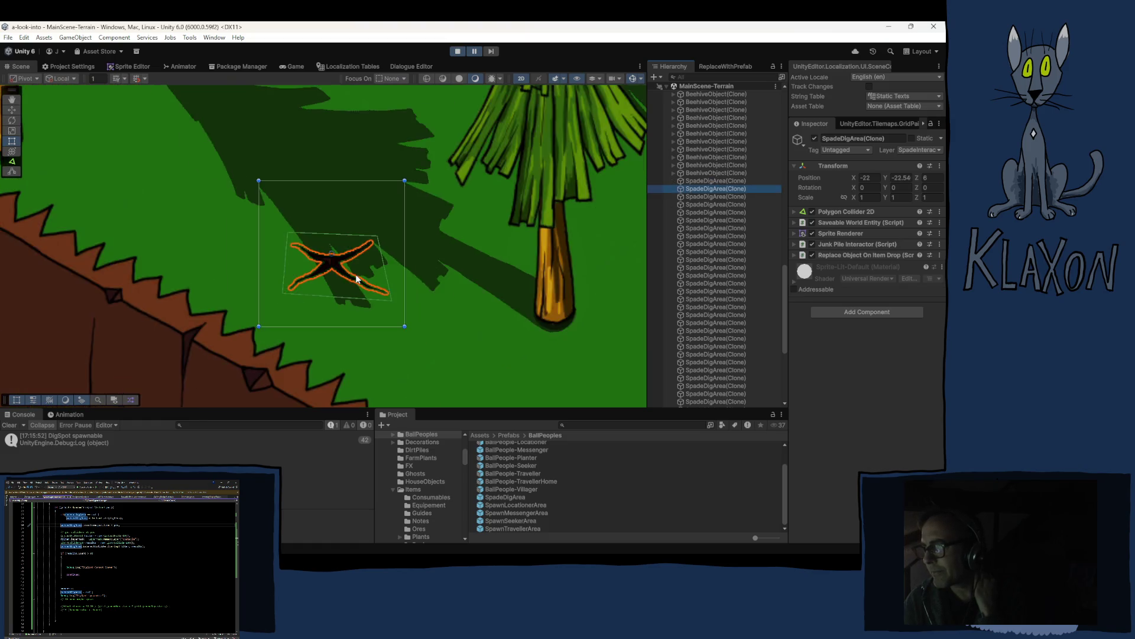
{"action": "left_click", "coordinate": [701, 197]}
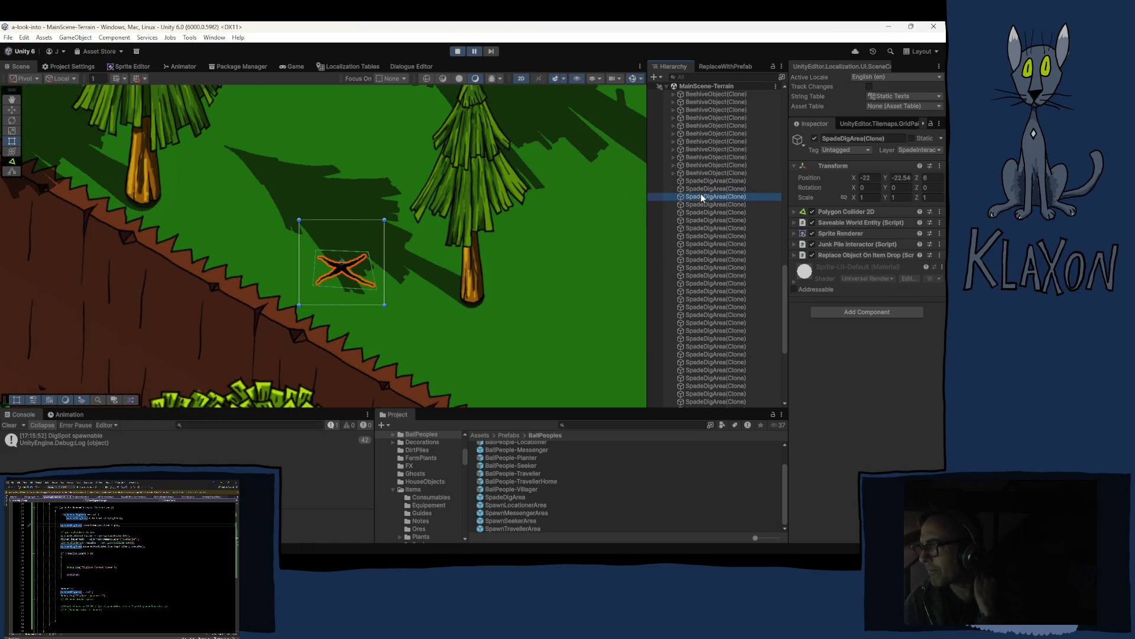
{"action": "left_click", "coordinate": [700, 204]}
{"action": "left_click", "coordinate": [697, 211]}
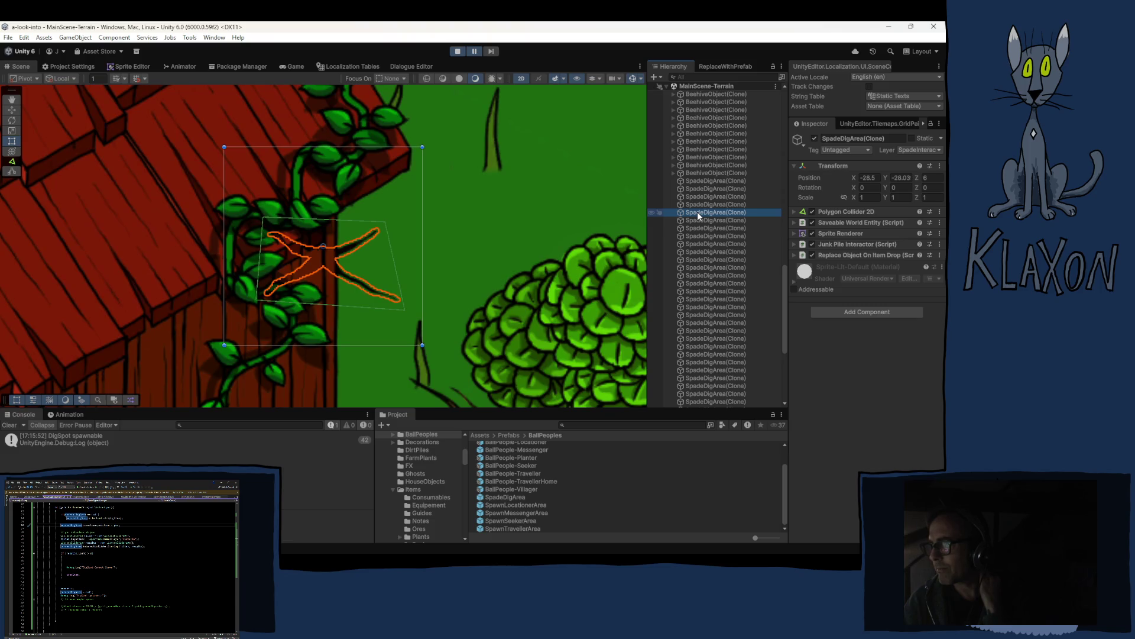
{"action": "left_click", "coordinate": [700, 218]}
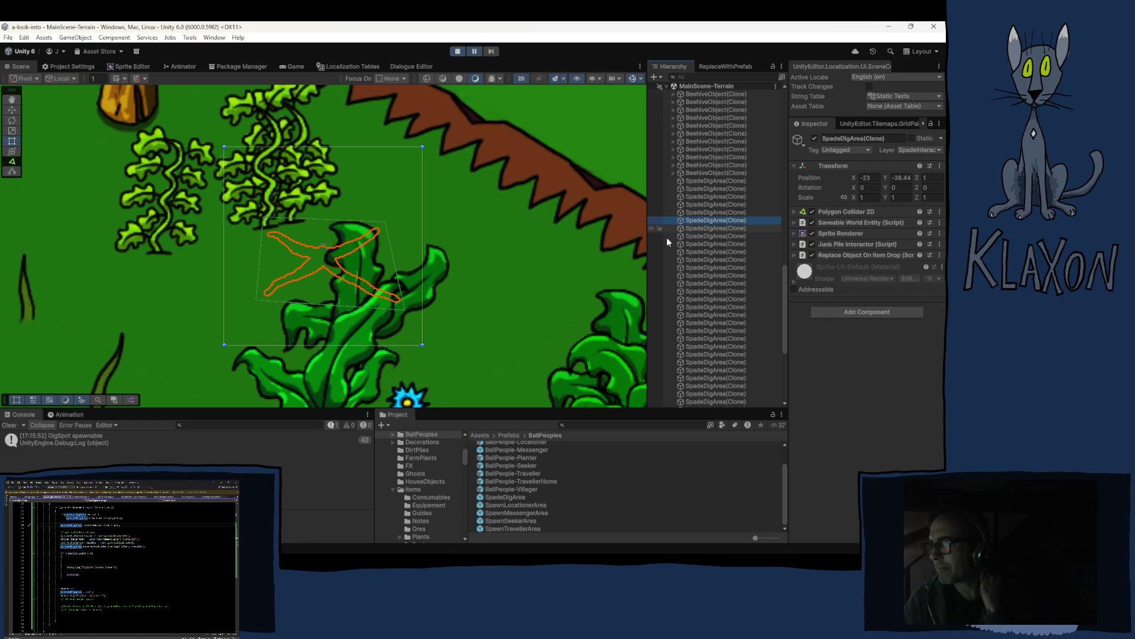
{"action": "scroll", "coordinate": [259, 312], "scroll_direction": "down", "scroll_amount": 5}
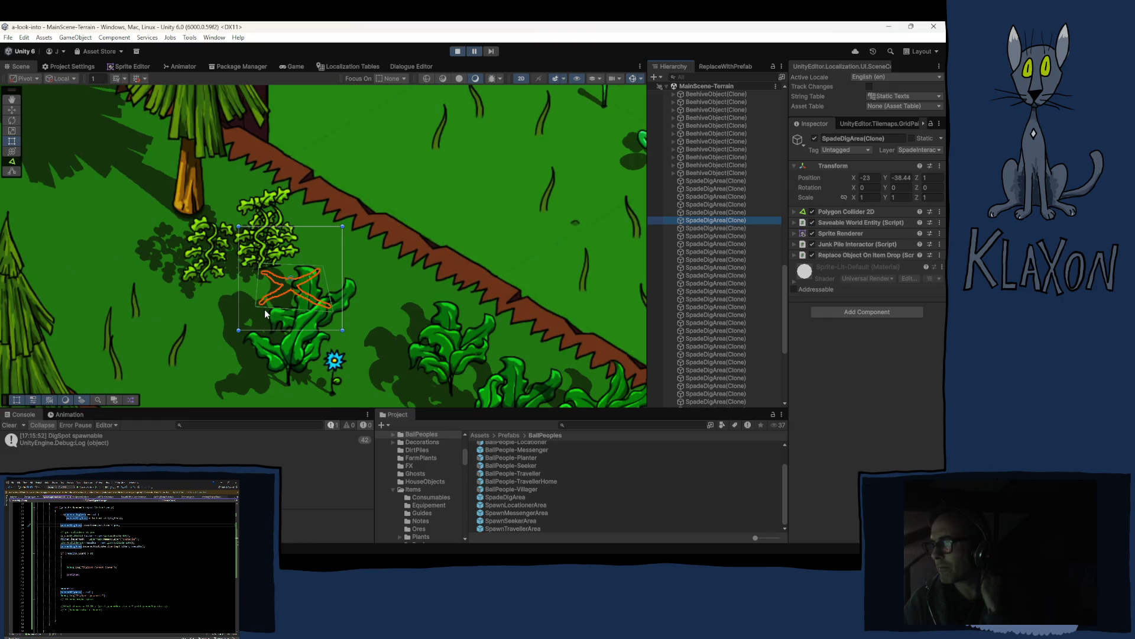
{"action": "scroll", "coordinate": [265, 310], "scroll_direction": "down", "scroll_amount": 3}
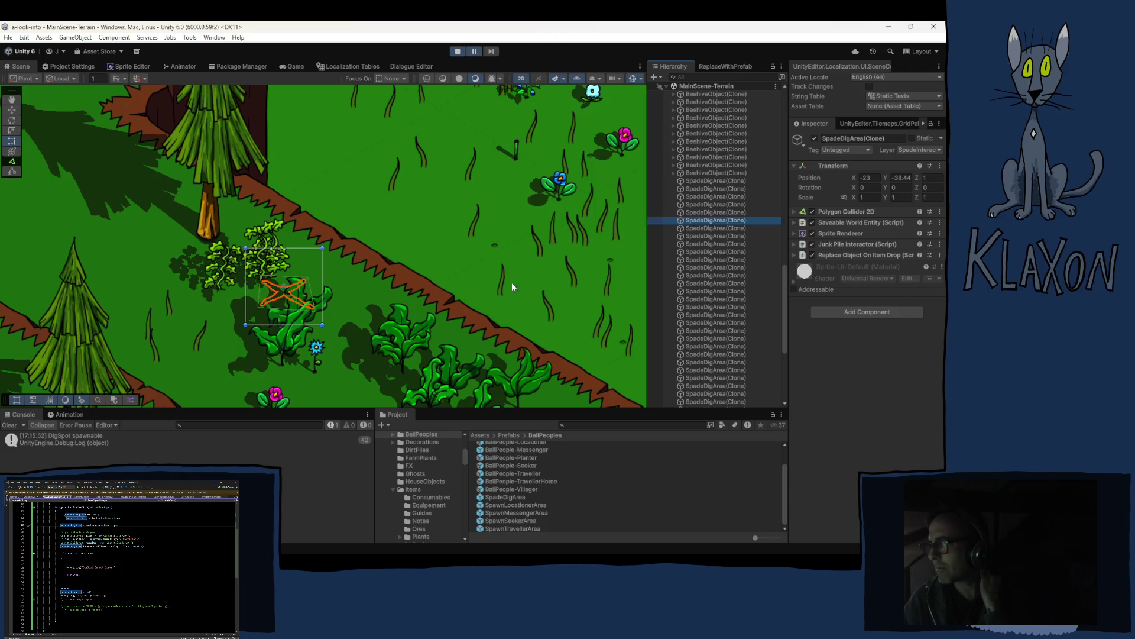
{"action": "left_click", "coordinate": [712, 229]}
{"action": "double_click", "coordinate": [708, 236]}
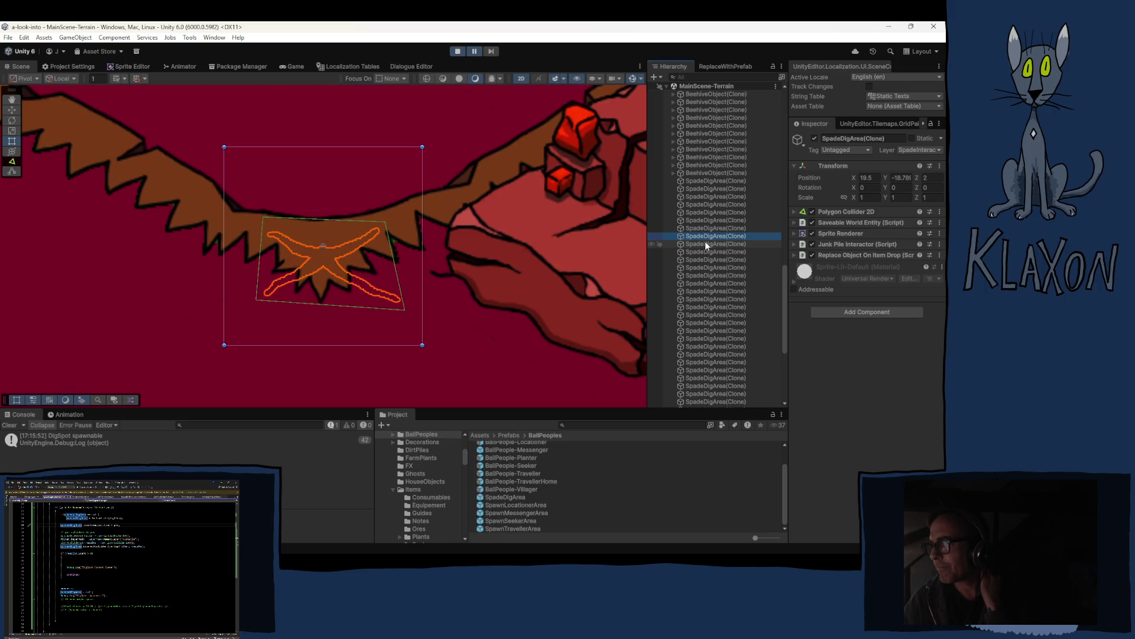
{"action": "double_click", "coordinate": [704, 242]}
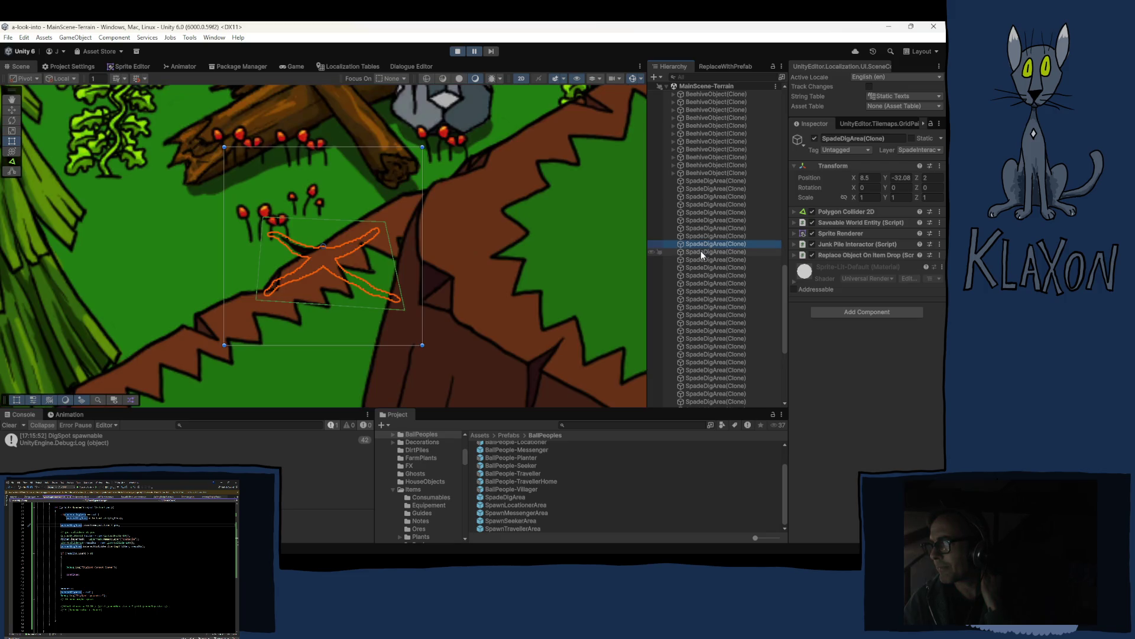
{"action": "double_click", "coordinate": [701, 250]}
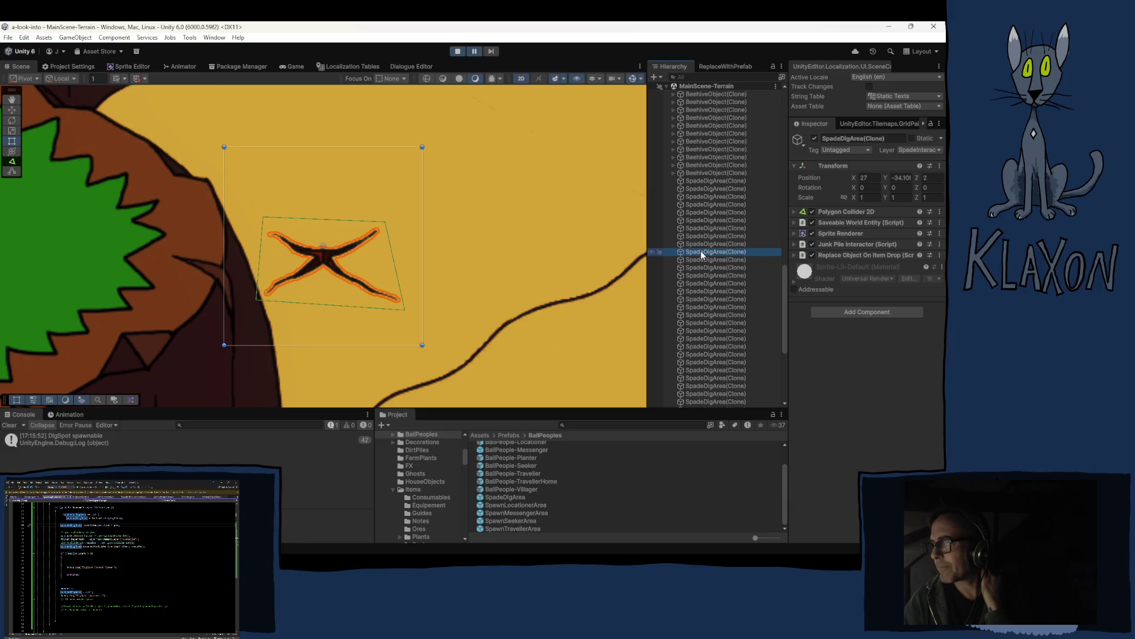
{"action": "double_click", "coordinate": [700, 258]}
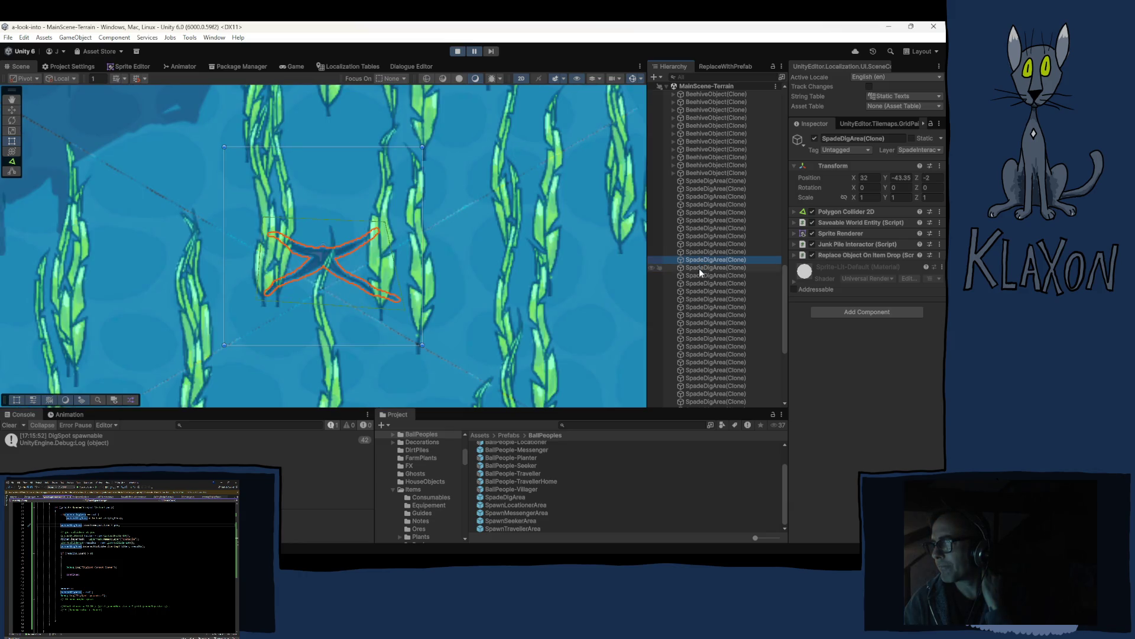
{"action": "double_click", "coordinate": [697, 273]}
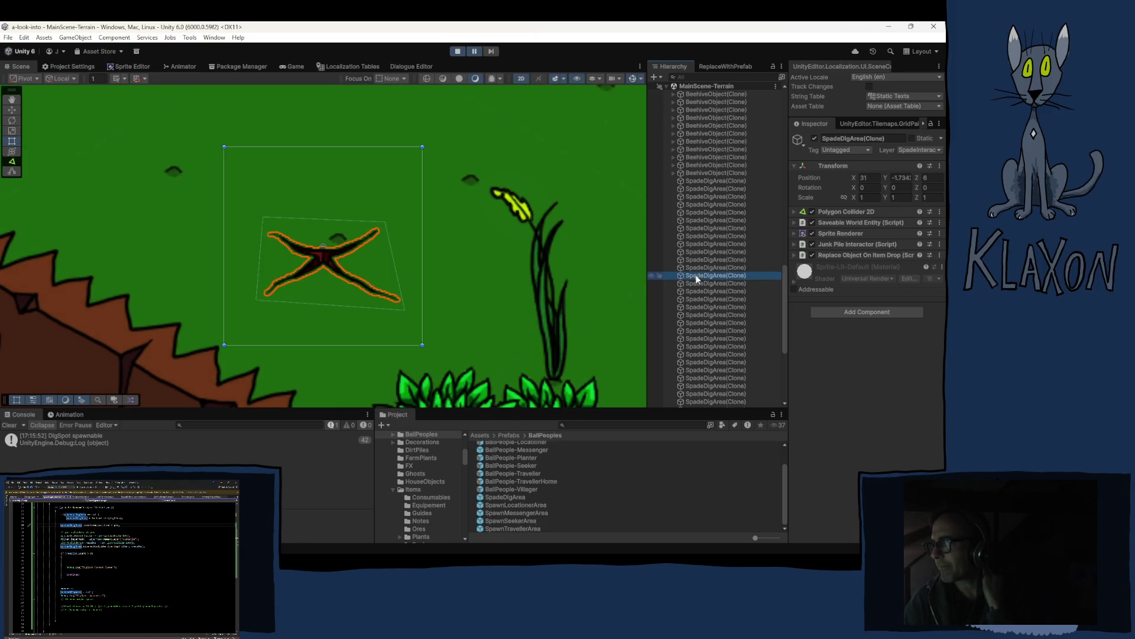
{"action": "double_click", "coordinate": [694, 283]}
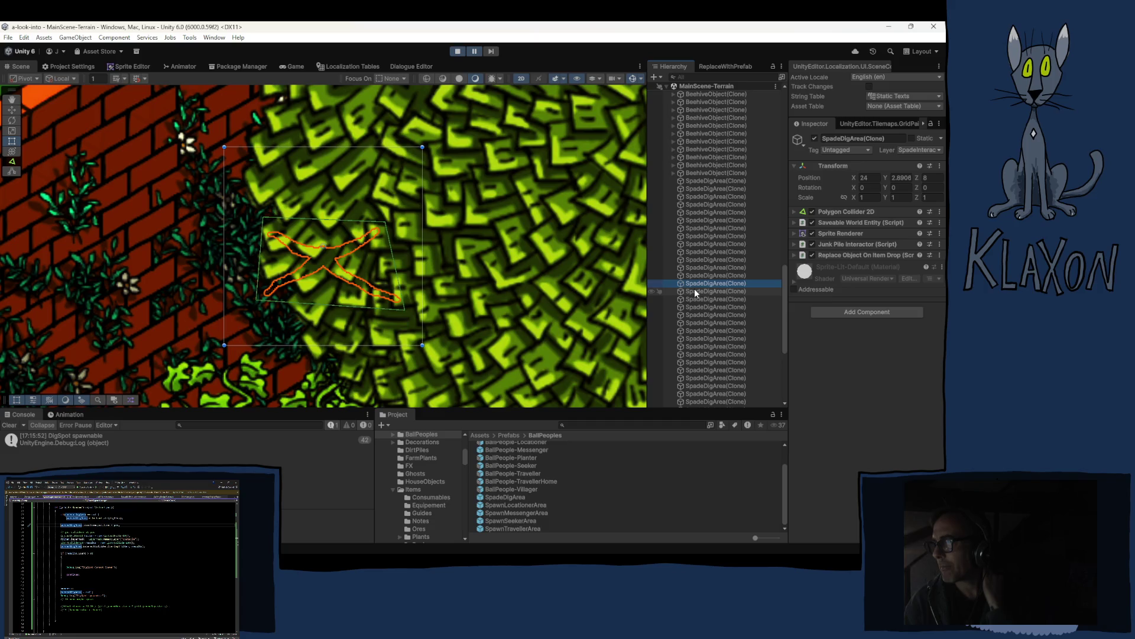
Frame the clone at 7.5, -29.19, 4 in the Scene view and zoom out to reveal the fallen trunk.
{"action": "scroll", "coordinate": [256, 323], "scroll_direction": "down", "scroll_amount": 3}
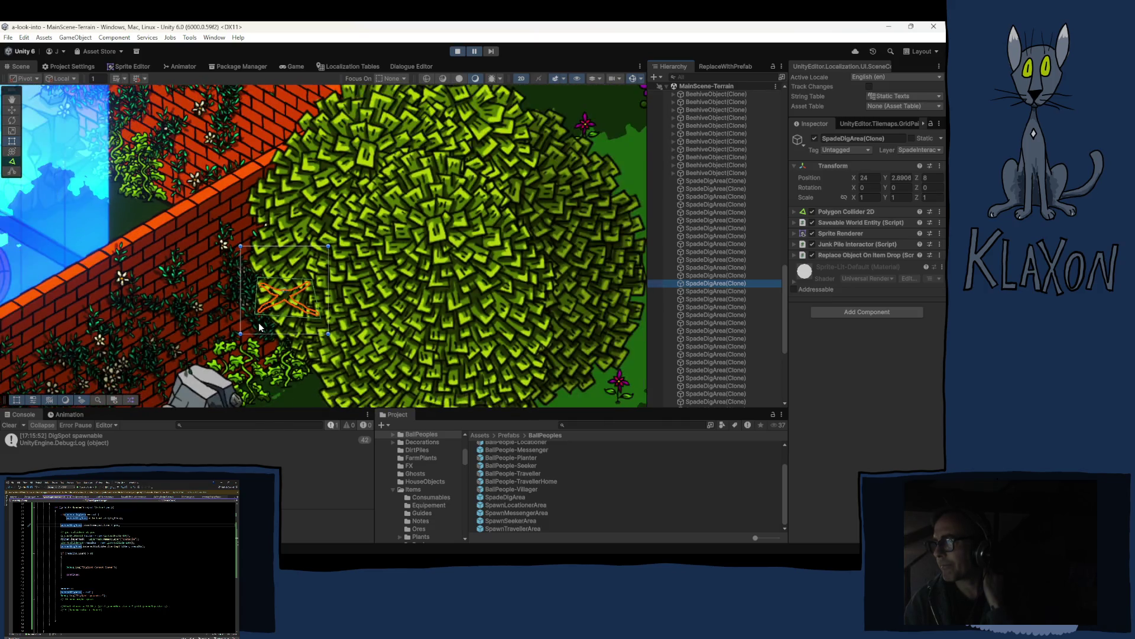
{"action": "scroll", "coordinate": [258, 322], "scroll_direction": "down", "scroll_amount": 2}
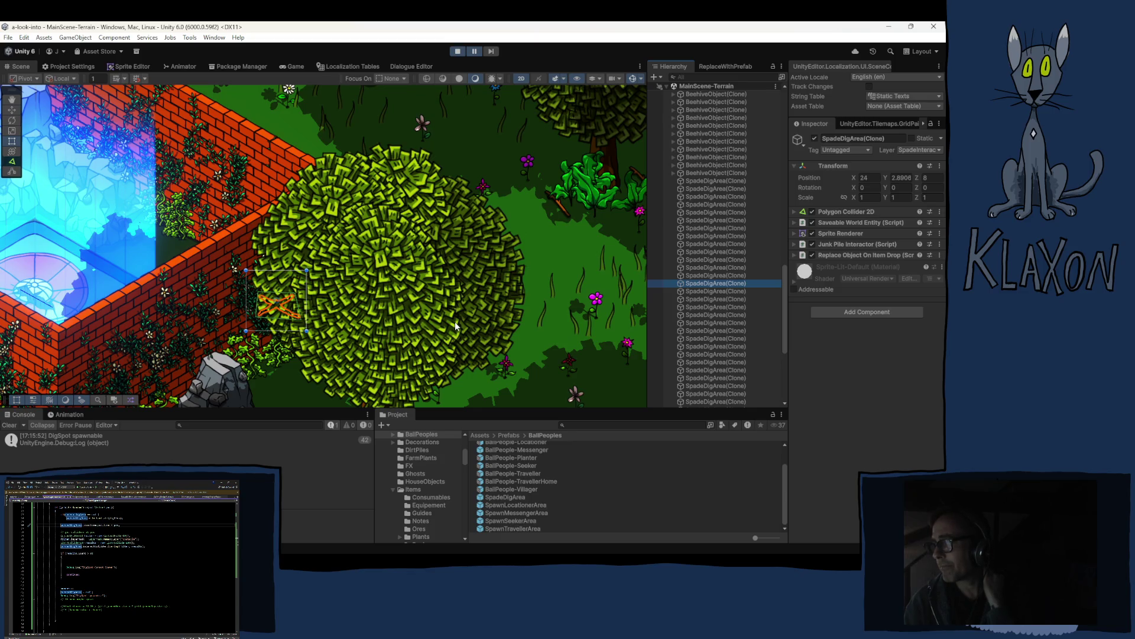
{"action": "left_click", "coordinate": [698, 290]}
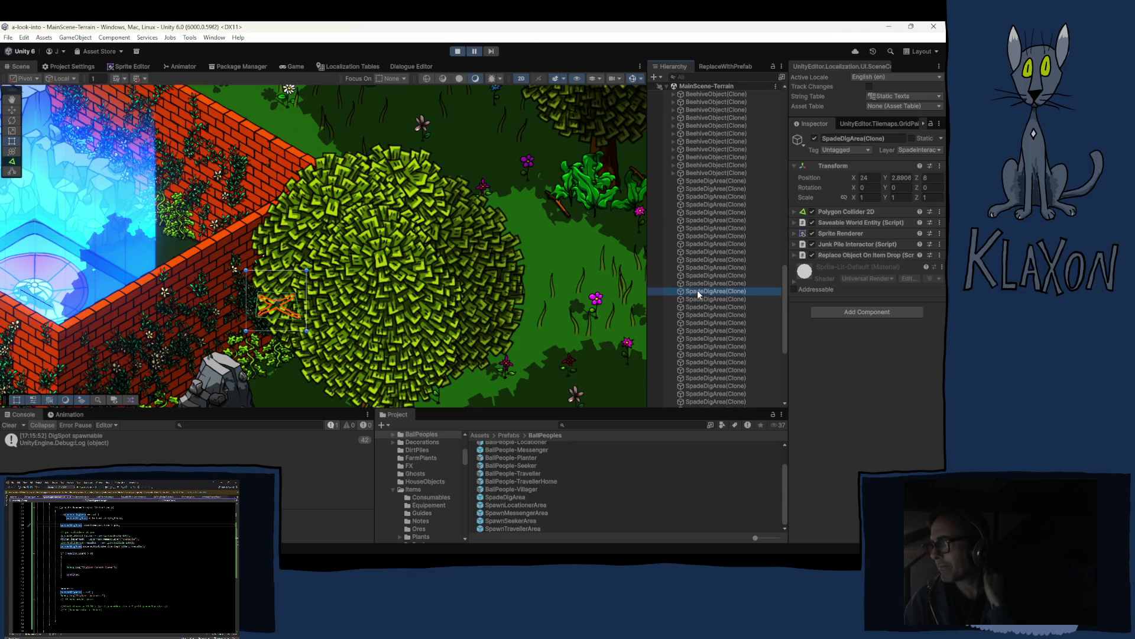
{"action": "key", "text": "f"}
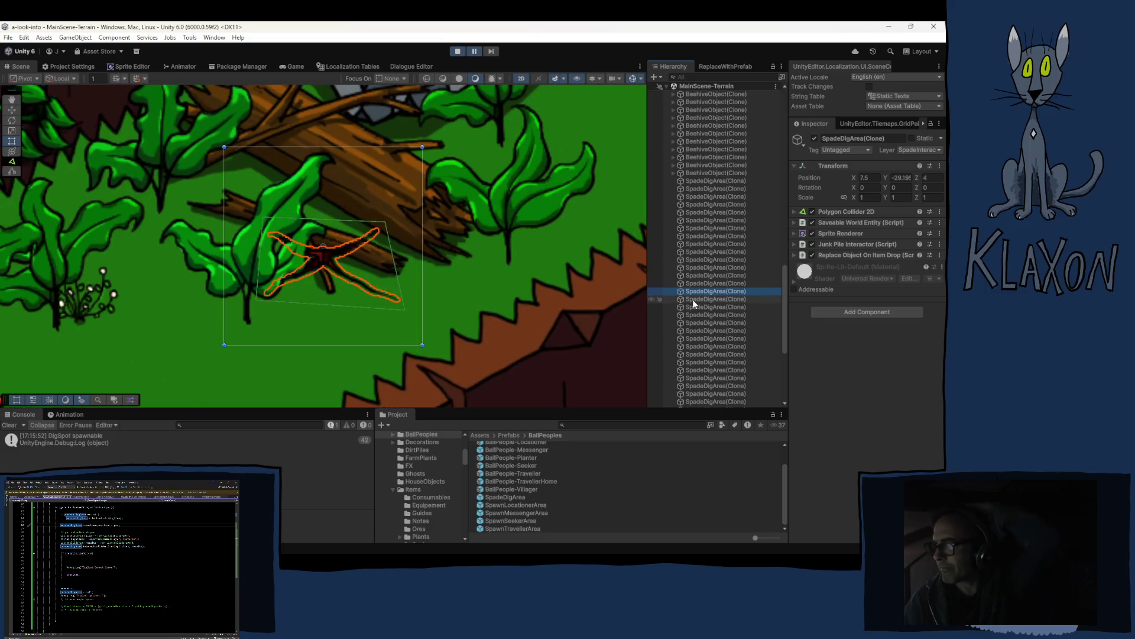
{"action": "scroll", "coordinate": [336, 254], "scroll_direction": "down", "scroll_amount": 3}
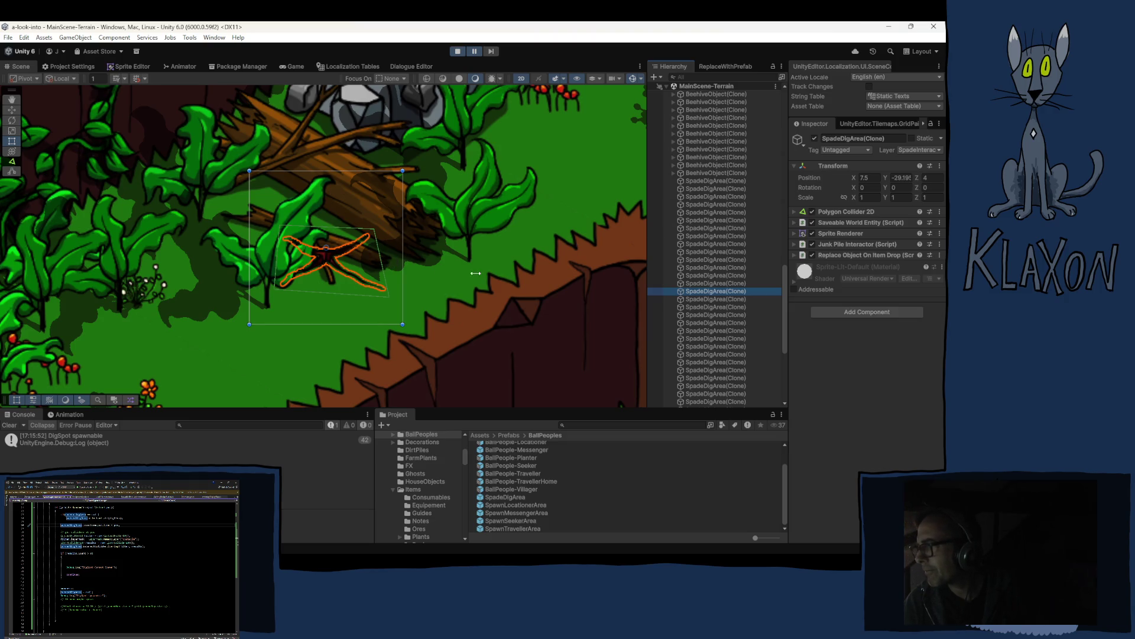
{"action": "scroll", "coordinate": [700, 254], "scroll_direction": "up", "scroll_amount": 10}
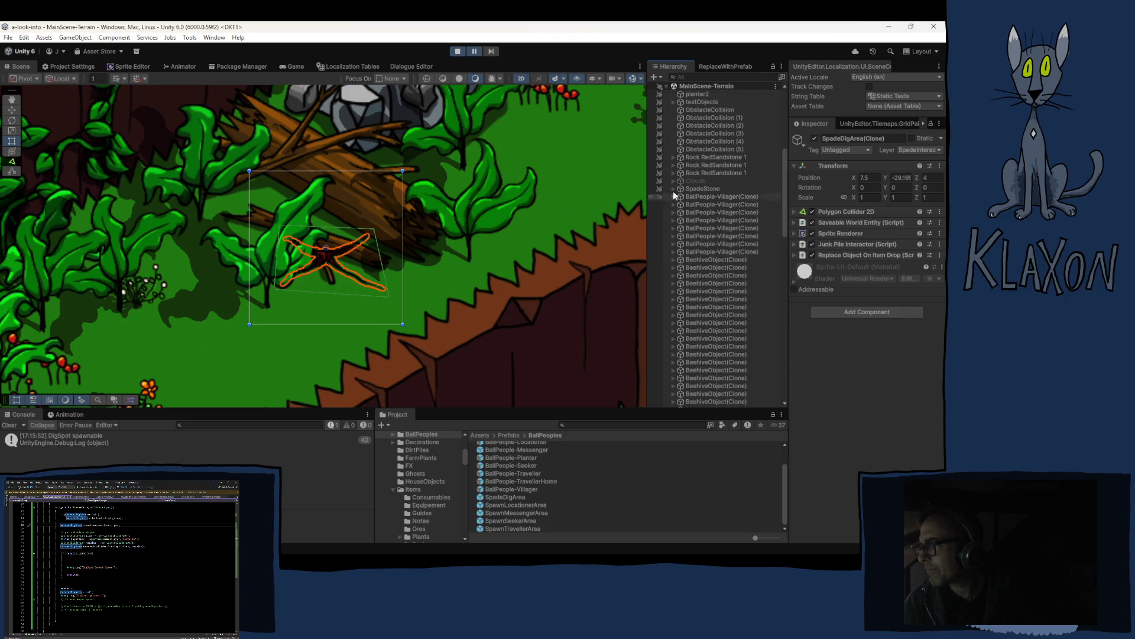
Expand MainScene-Decoration > Terrain Decoration > Trunks and select TrunkDead 1 (3) beneath the dig spot.
{"action": "scroll", "coordinate": [675, 180], "scroll_direction": "up", "scroll_amount": 8}
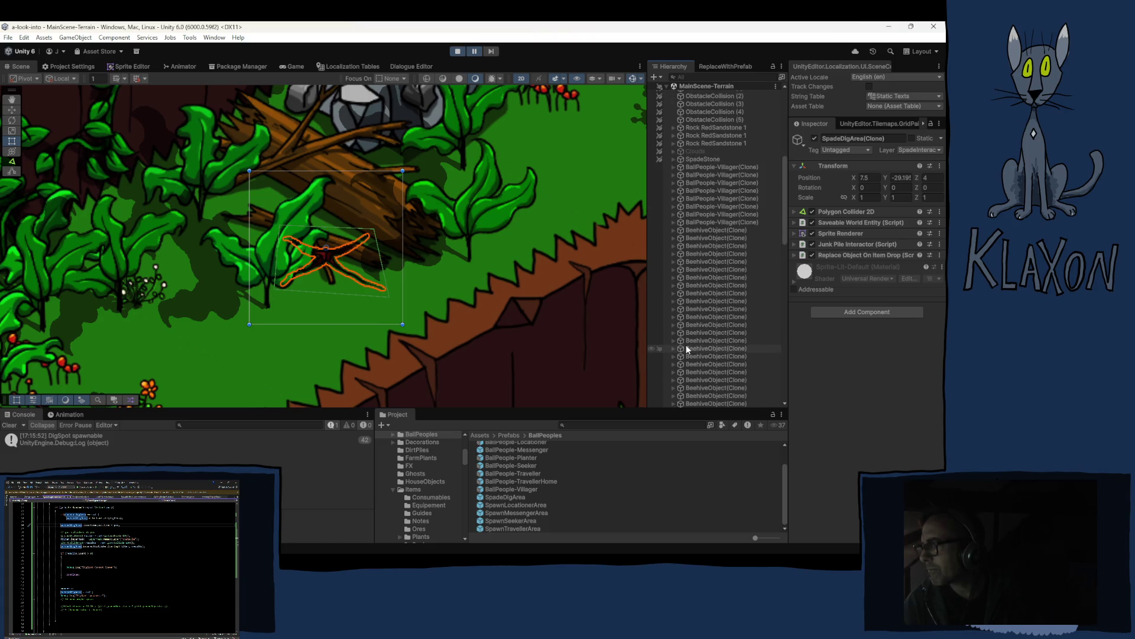
{"action": "scroll", "coordinate": [686, 345], "scroll_direction": "down", "scroll_amount": 15}
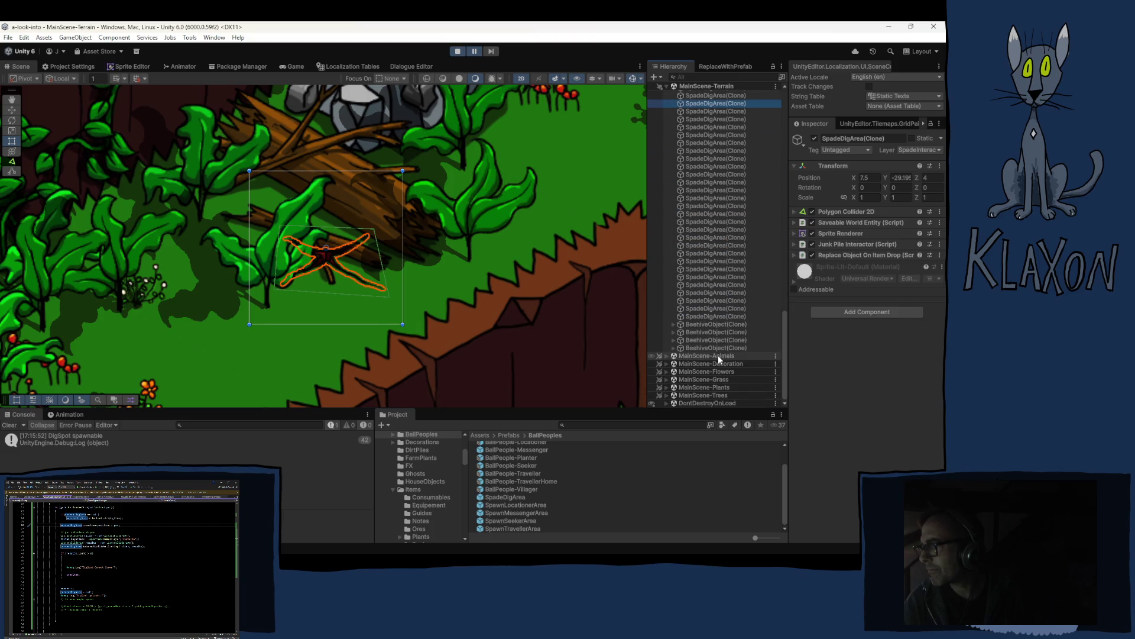
{"action": "left_click", "coordinate": [666, 363]}
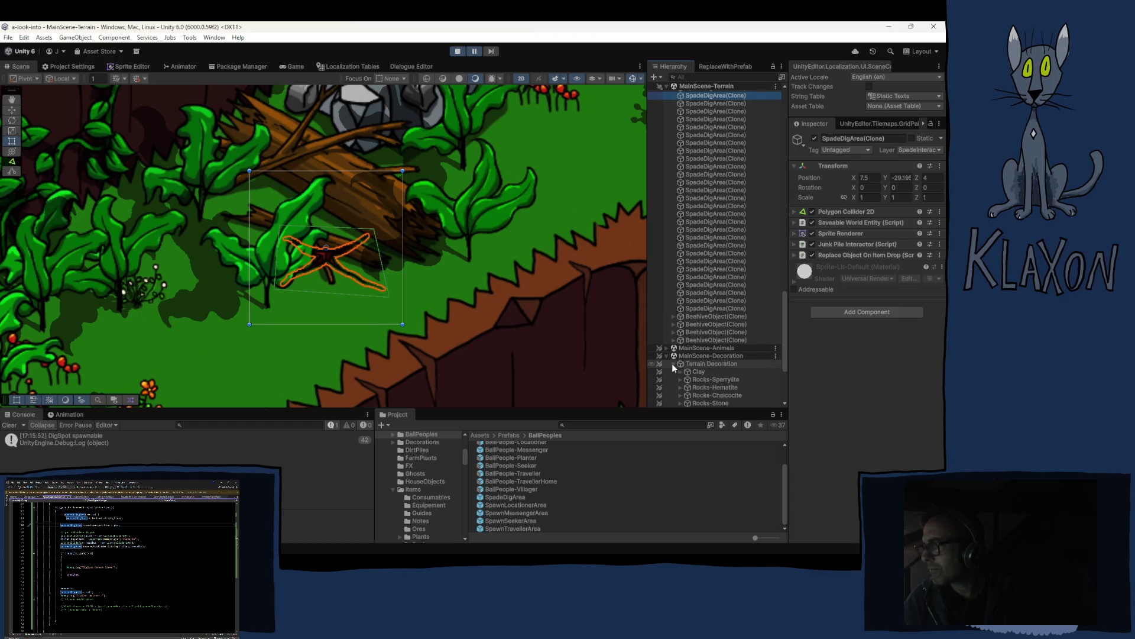
{"action": "left_click", "coordinate": [674, 363]}
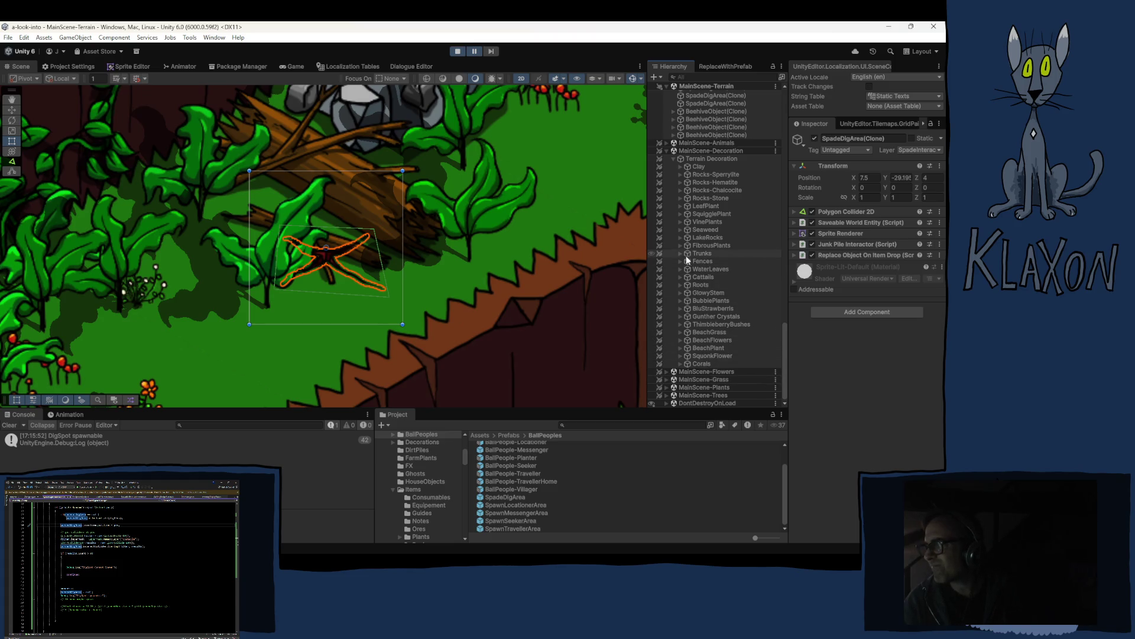
{"action": "left_click", "coordinate": [651, 253]}
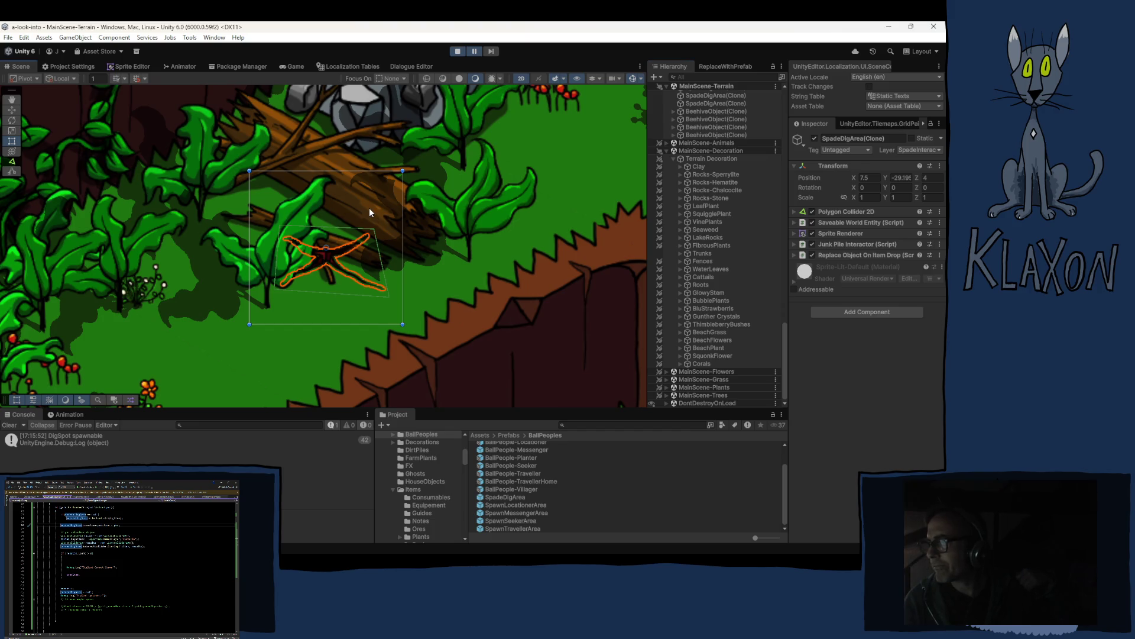
{"action": "left_click", "coordinate": [369, 208]}
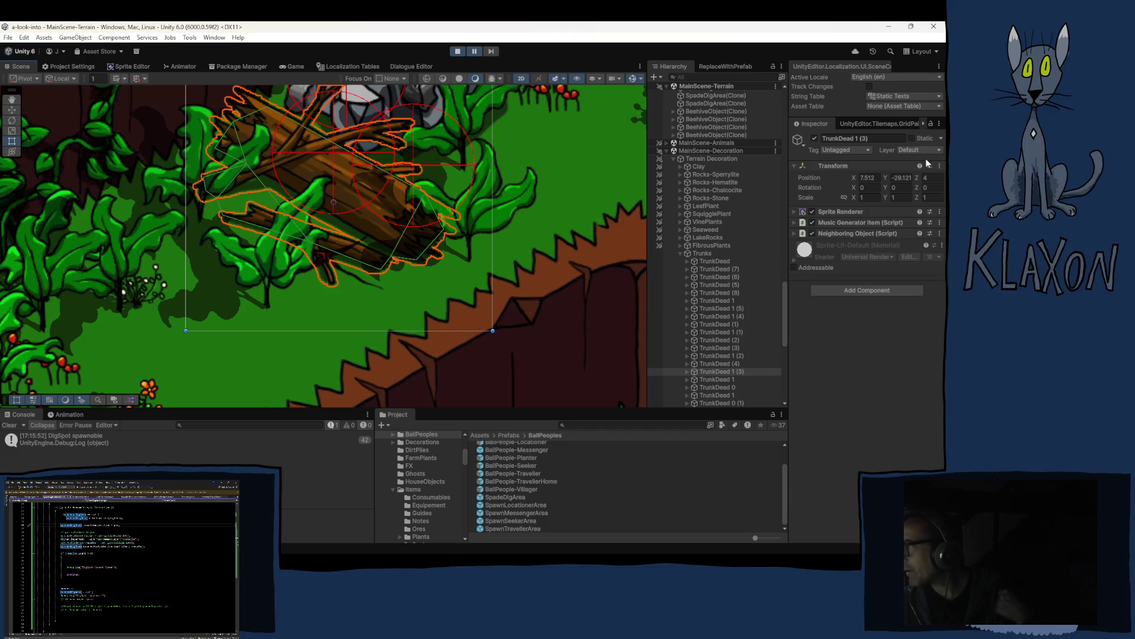
Select TrunkDead 1 (3)'s ObstacleCollision child to confirm its Polygon Collider 2D is on the Obstacle layer.
{"action": "left_click", "coordinate": [686, 372]}
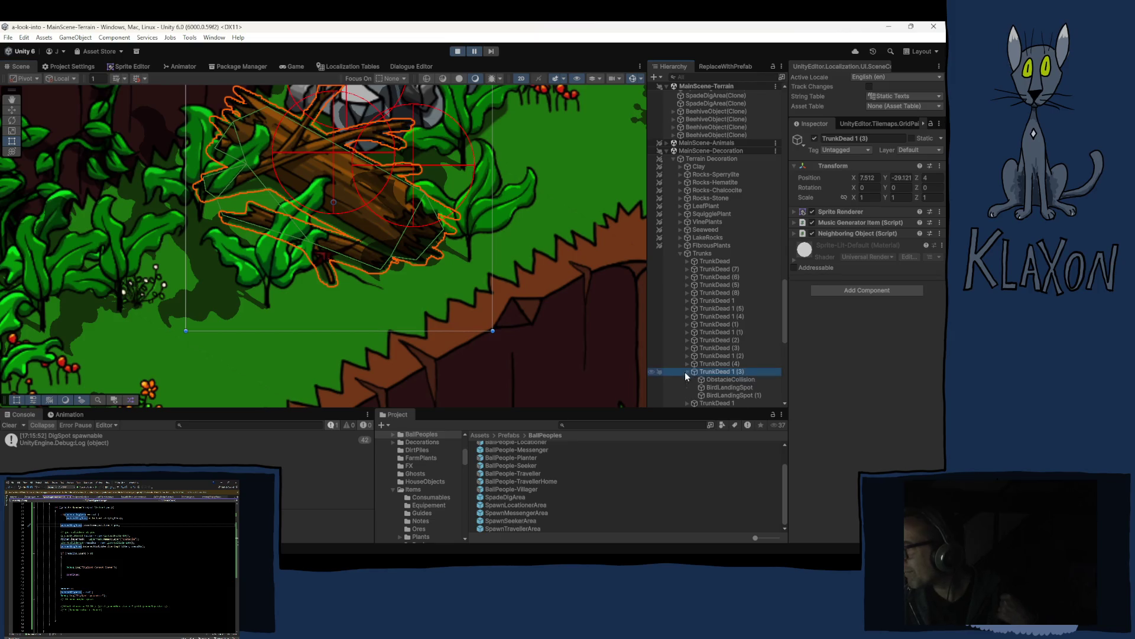
{"action": "left_click", "coordinate": [718, 379]}
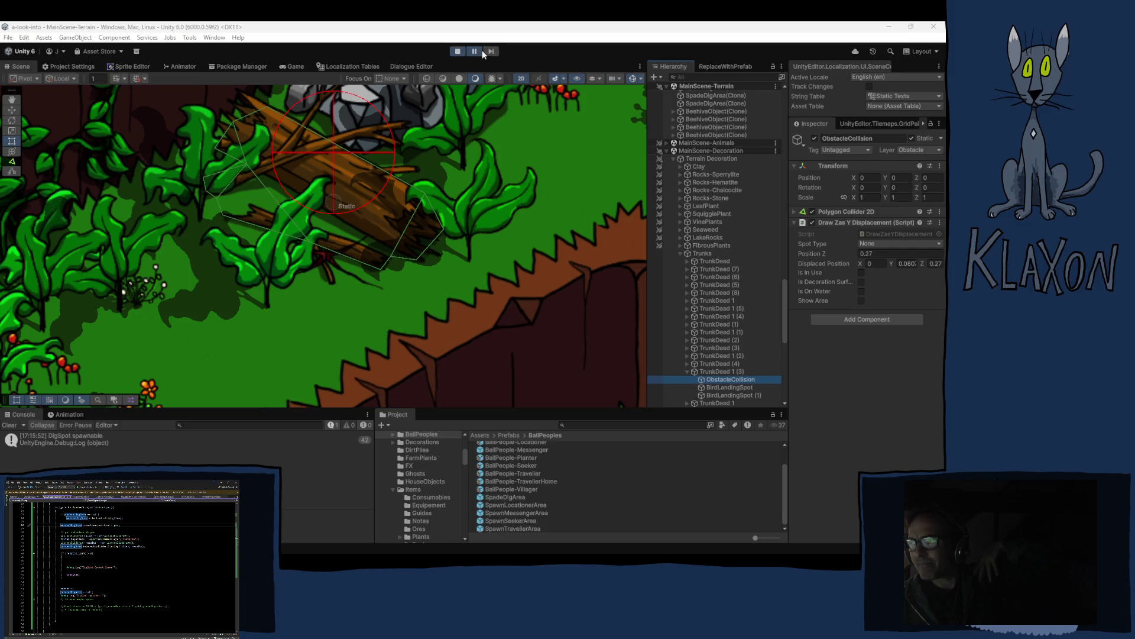
{"action": "left_click", "coordinate": [459, 51]}
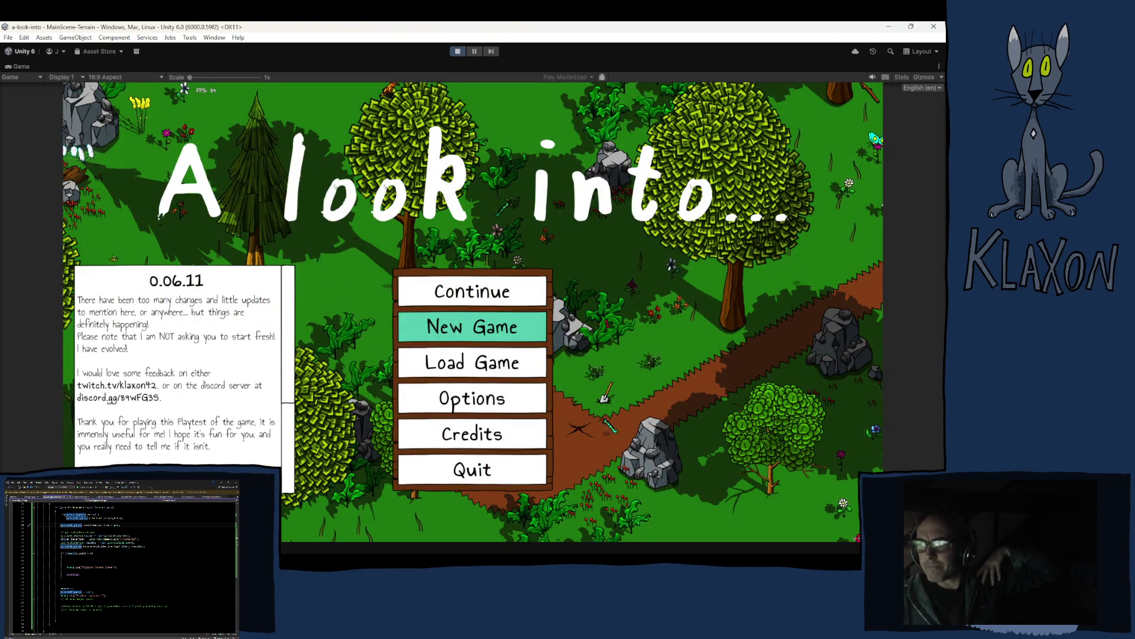
Glance at the Console output, stop play mode with Ctrl+P, and switch to Visual Studio.
{"action": "key", "text": "ctrl+shift+c"}
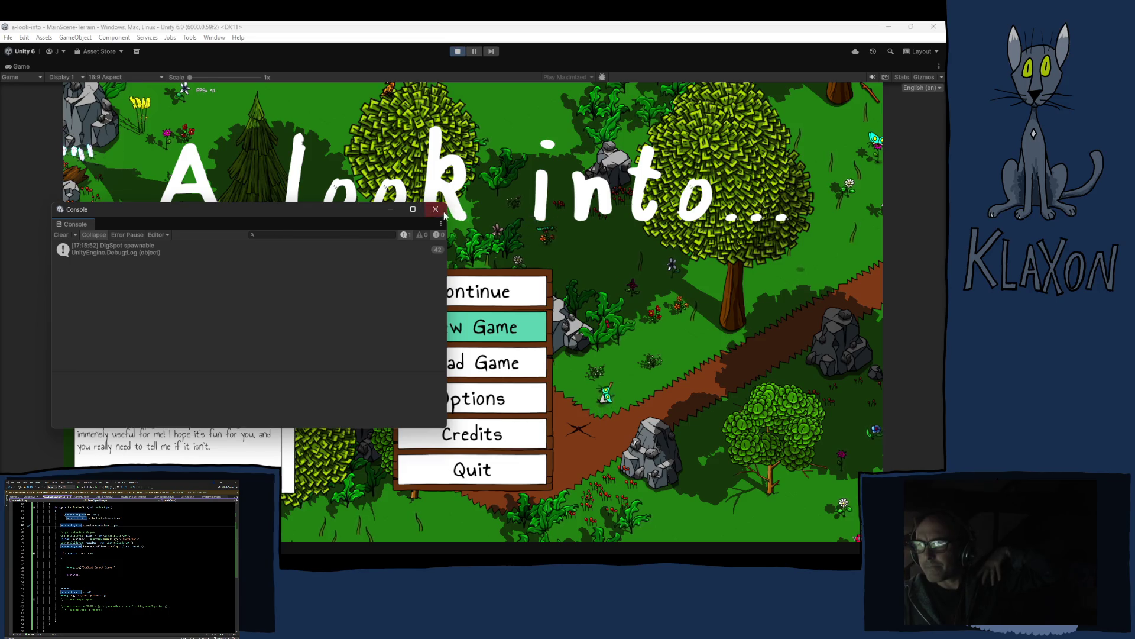
{"action": "left_click", "coordinate": [436, 210]}
{"action": "key", "text": "ctrl+p"}
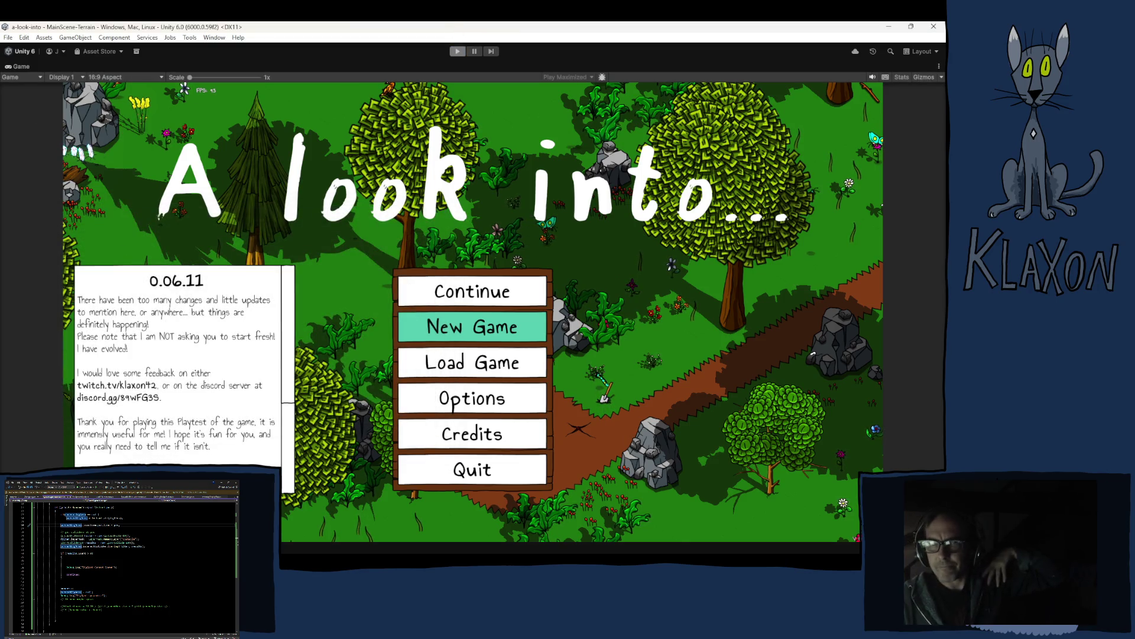
{"action": "key", "text": "alt+Tab"}
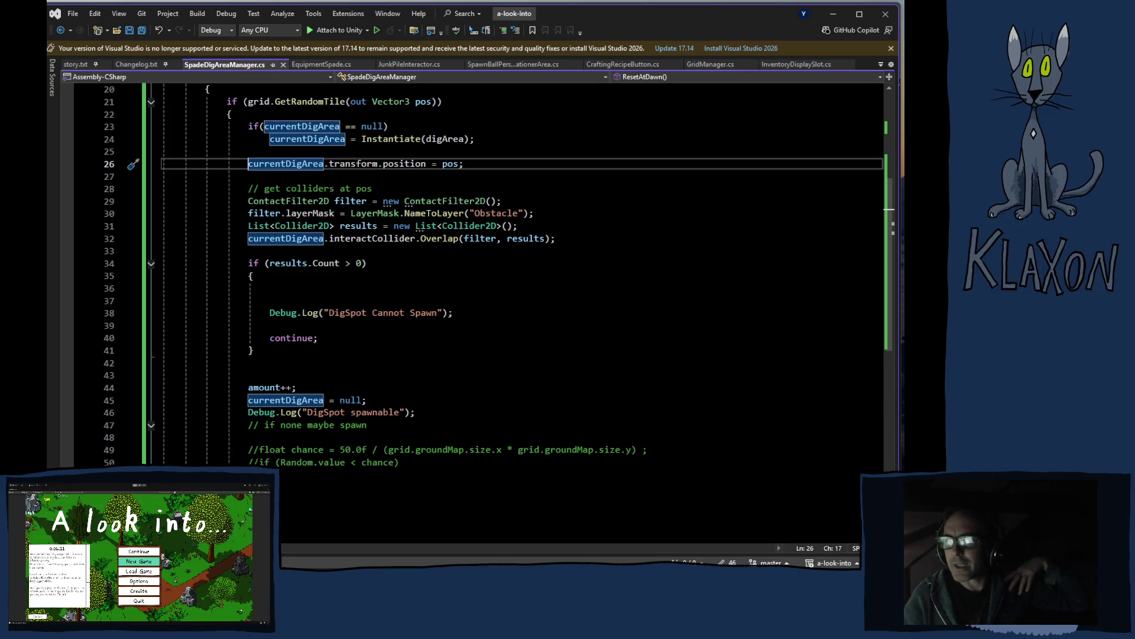
Return to the Unity editor after reading the Overlap/results.Count check.
{"action": "key", "text": "alt+Tab"}
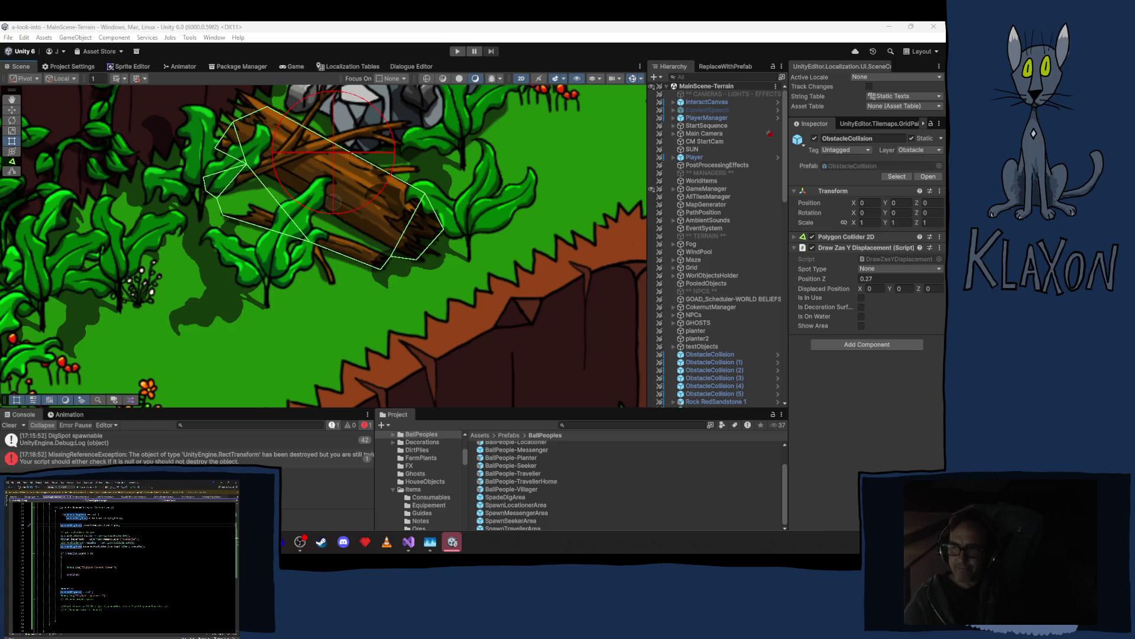
Clear the Unity Console, then watch 'This Must Be The Place (Naive Melody)' in theater mode.
{"action": "left_click", "coordinate": [10, 424]}
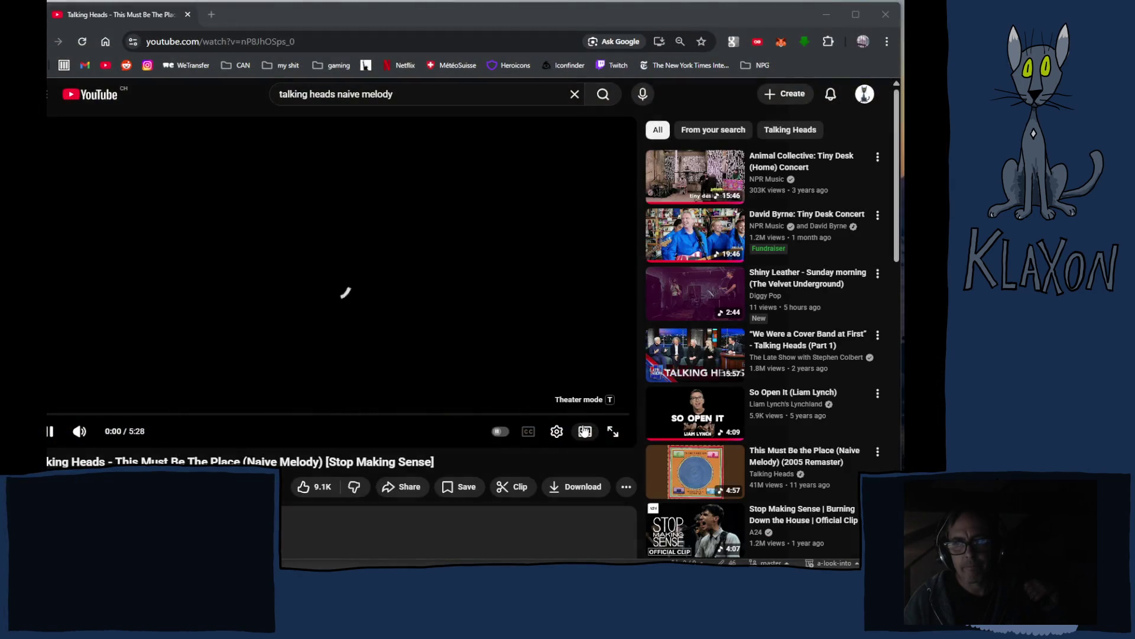
{"action": "left_click", "coordinate": [604, 434]}
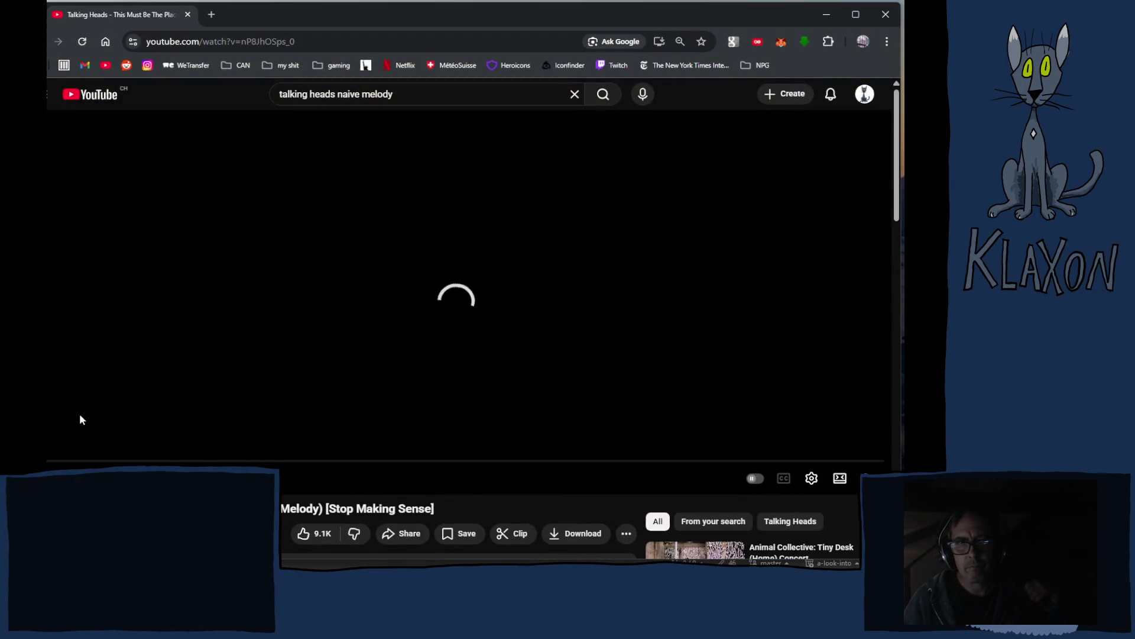
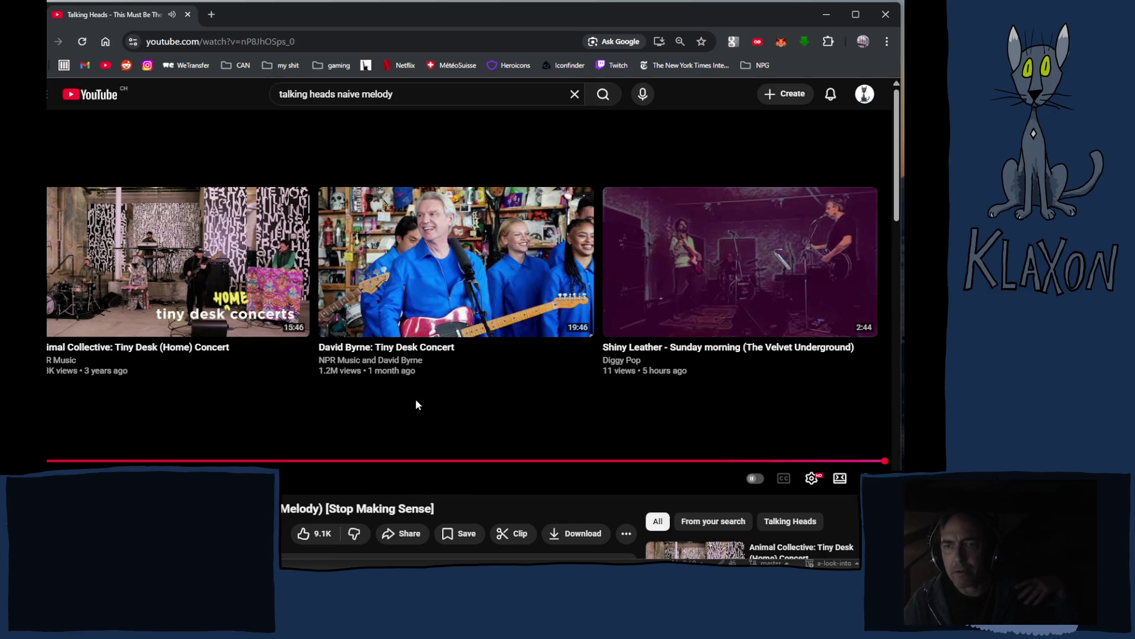
Scroll past the Talking Heads video's title and description to read its comments.
{"action": "scroll", "coordinate": [416, 405], "scroll_direction": "down", "scroll_amount": 3}
{"action": "scroll", "coordinate": [407, 402], "scroll_direction": "down", "scroll_amount": 3}
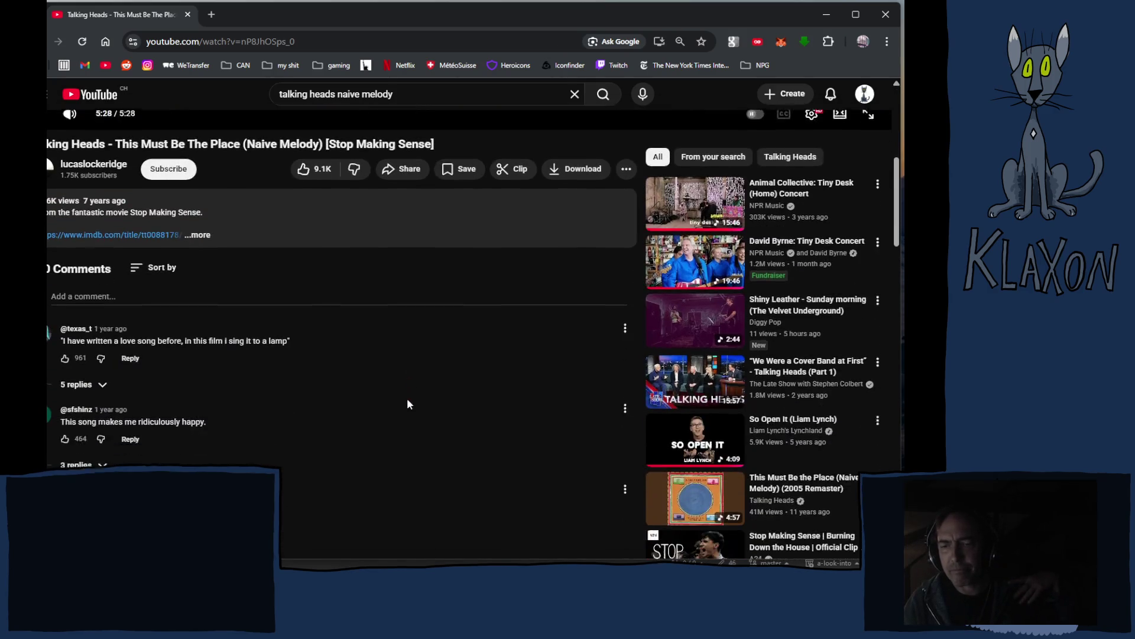
{"action": "scroll", "coordinate": [396, 414], "scroll_direction": "down", "scroll_amount": 1}
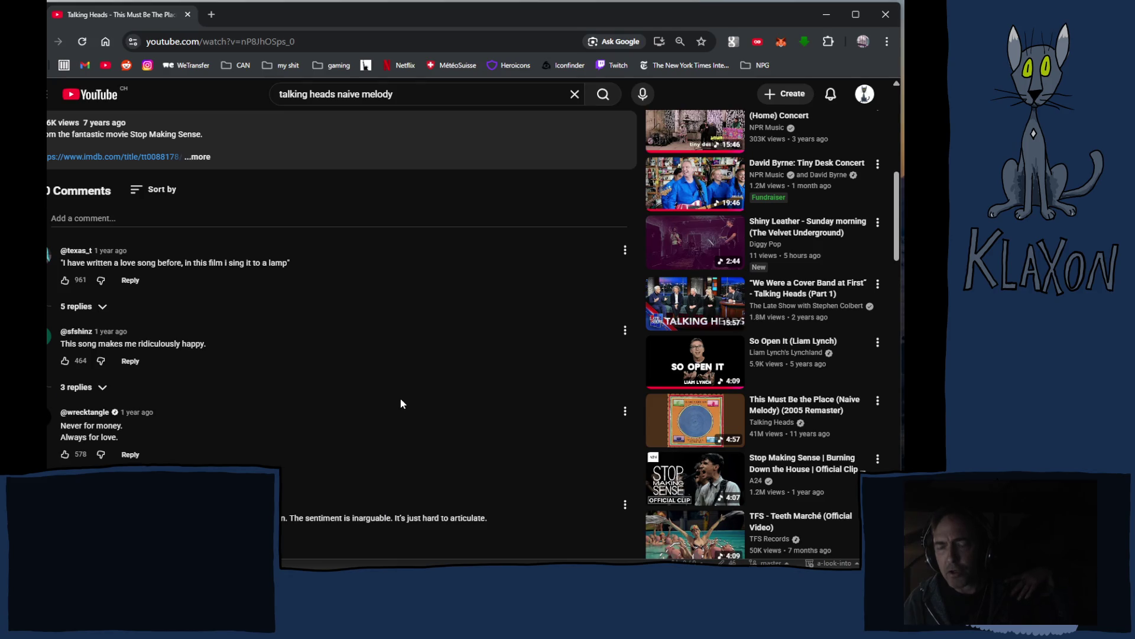
{"action": "scroll", "coordinate": [401, 404], "scroll_direction": "down", "scroll_amount": 3}
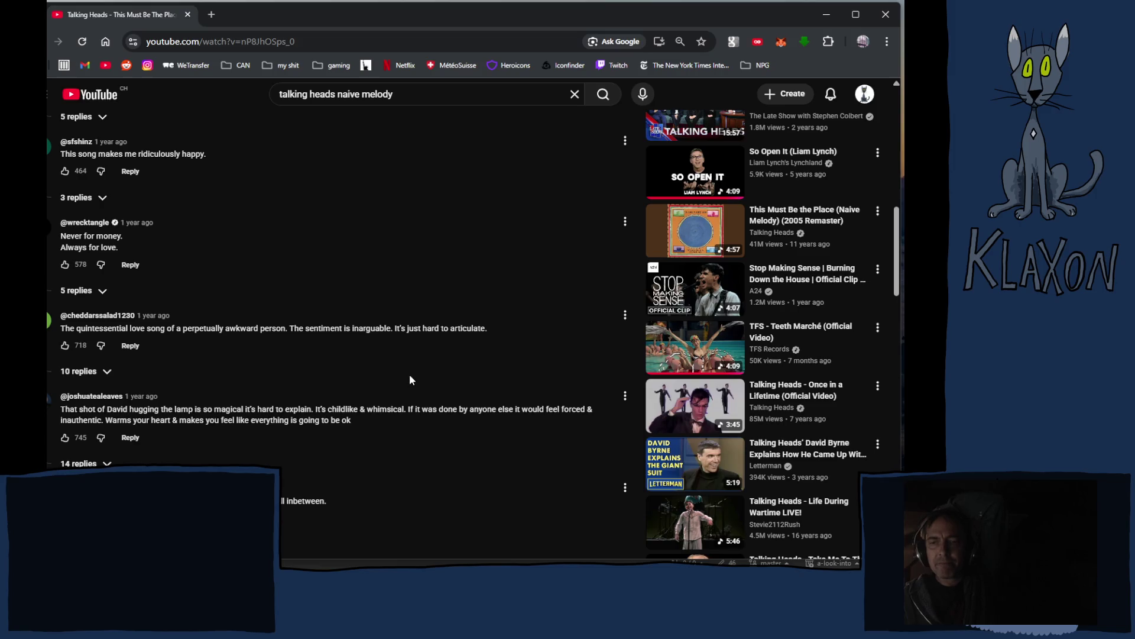
{"action": "scroll", "coordinate": [411, 377], "scroll_direction": "down", "scroll_amount": 2}
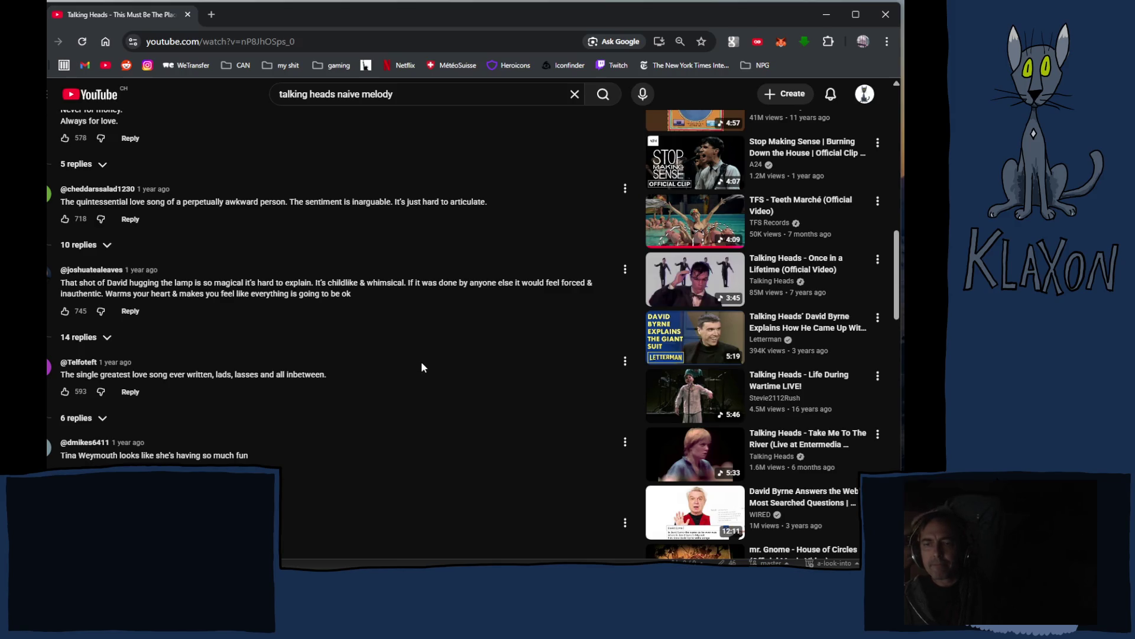
{"action": "scroll", "coordinate": [422, 365], "scroll_direction": "down", "scroll_amount": 4}
{"action": "scroll", "coordinate": [426, 363], "scroll_direction": "down", "scroll_amount": 2}
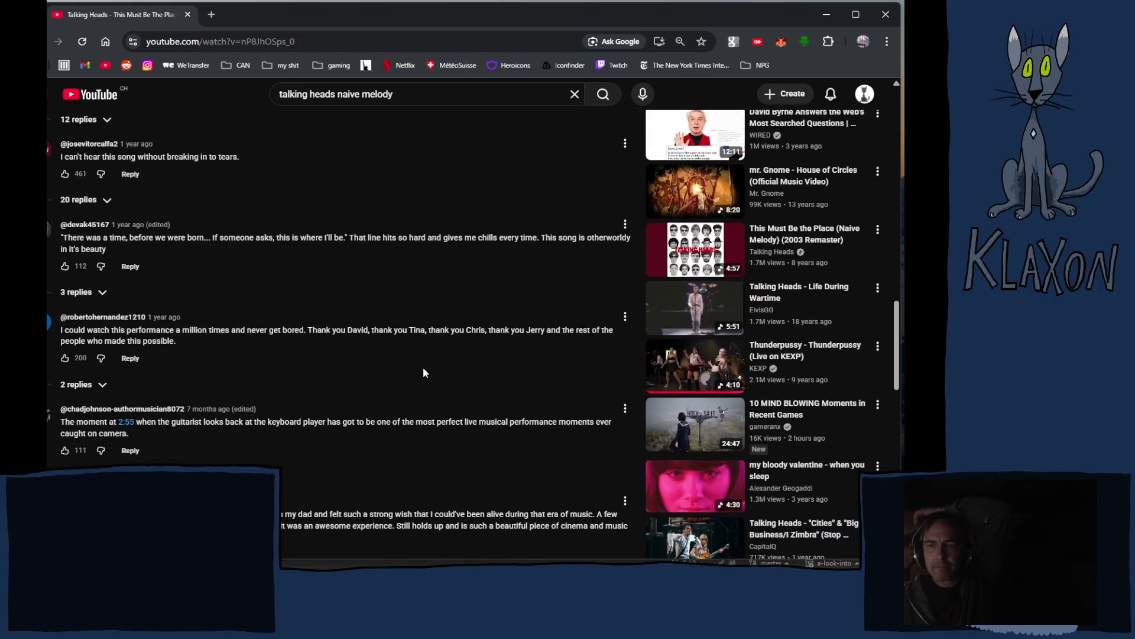
{"action": "scroll", "coordinate": [424, 372], "scroll_direction": "down", "scroll_amount": 1}
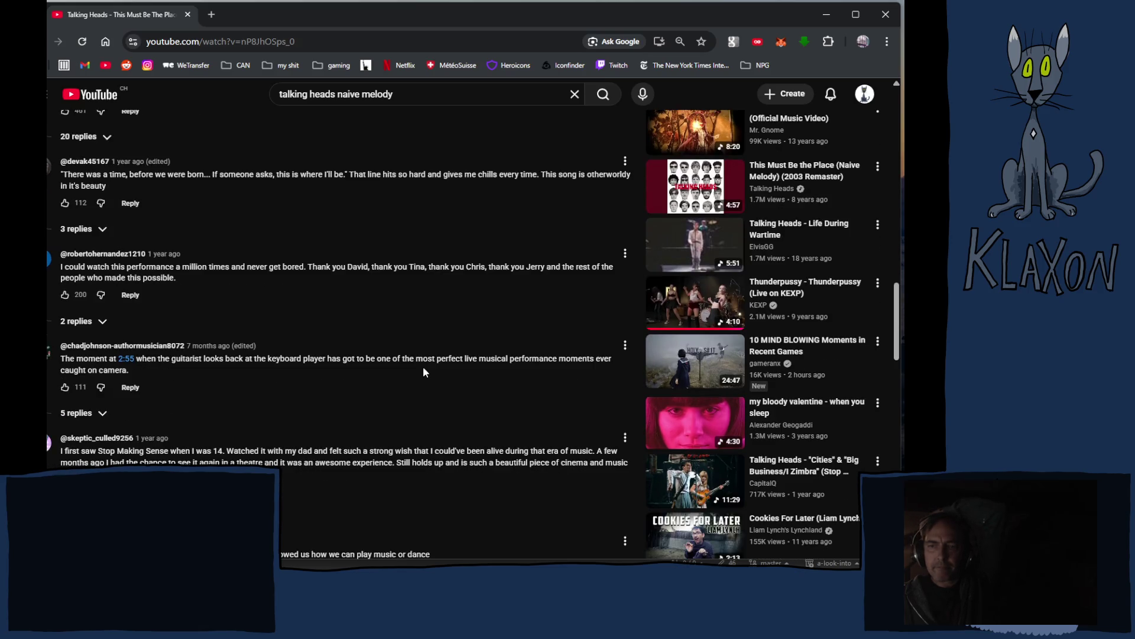
{"action": "scroll", "coordinate": [423, 367], "scroll_direction": "down", "scroll_amount": 2}
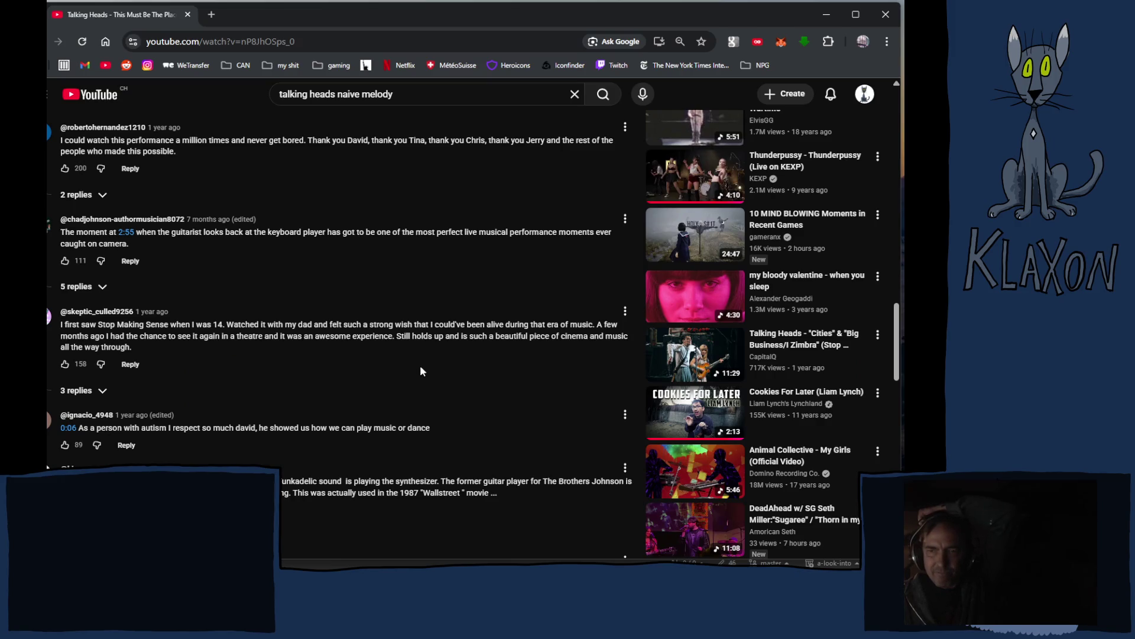
{"action": "scroll", "coordinate": [422, 371], "scroll_direction": "down", "scroll_amount": 2}
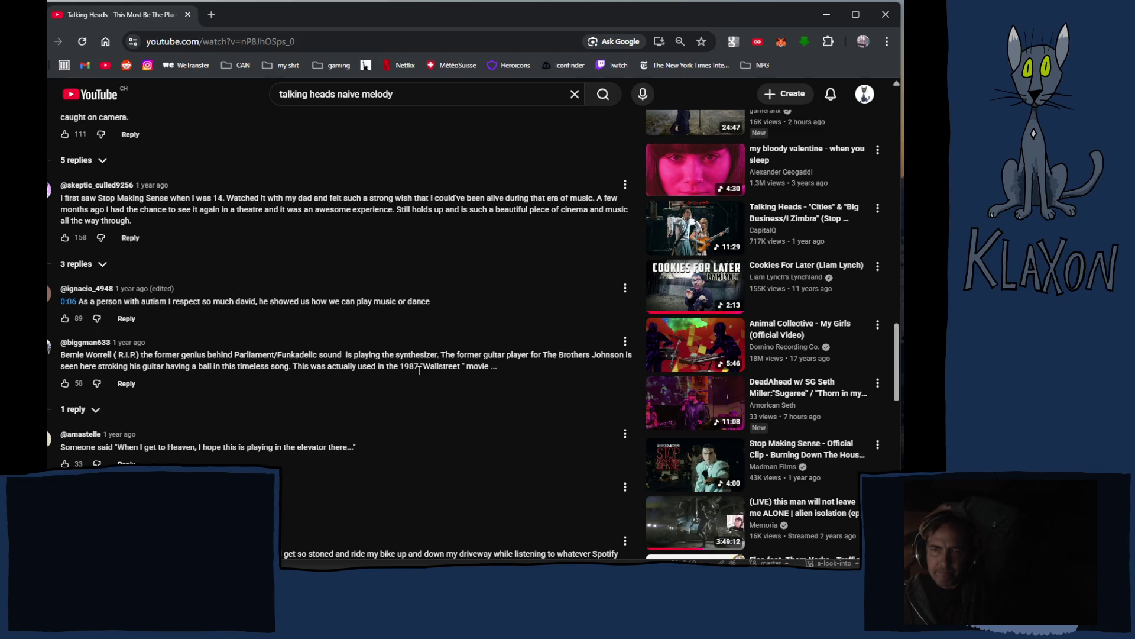
{"action": "scroll", "coordinate": [420, 370], "scroll_direction": "down", "scroll_amount": 4}
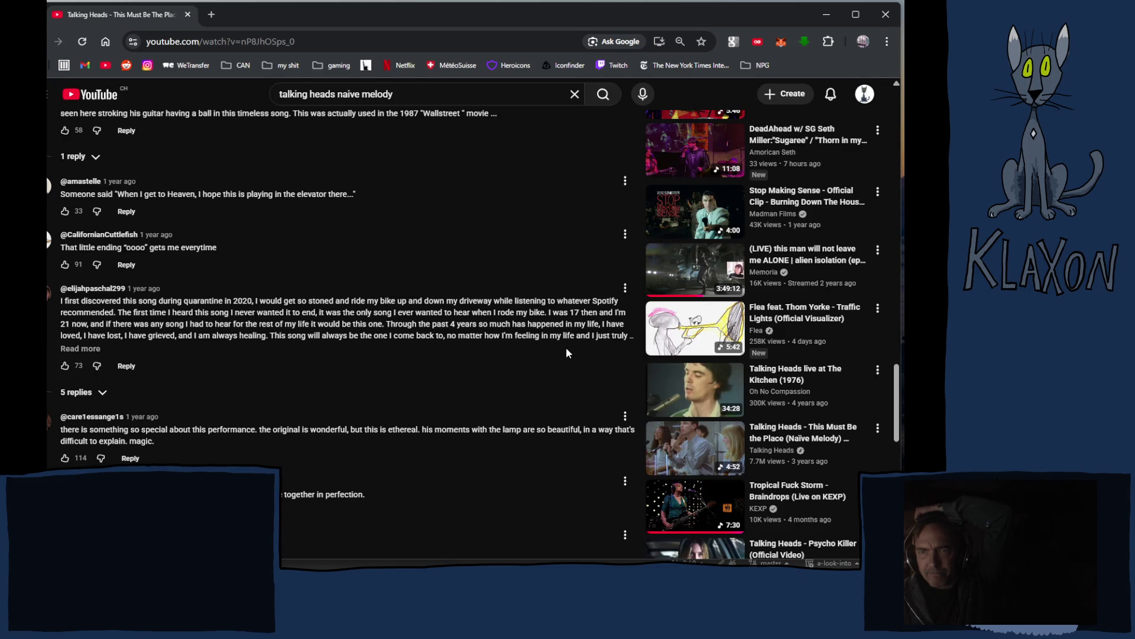
{"action": "scroll", "coordinate": [570, 349], "scroll_direction": "down", "scroll_amount": 1}
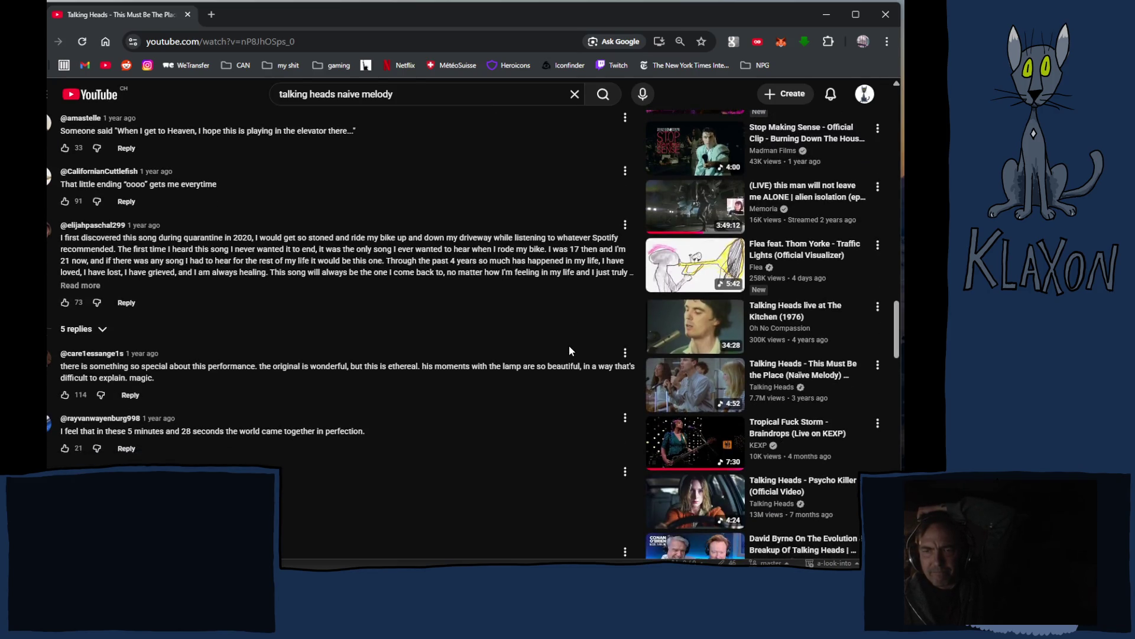
Read further down the comments, then open the Music folder in File Explorer.
{"action": "scroll", "coordinate": [569, 349], "scroll_direction": "down", "scroll_amount": 3}
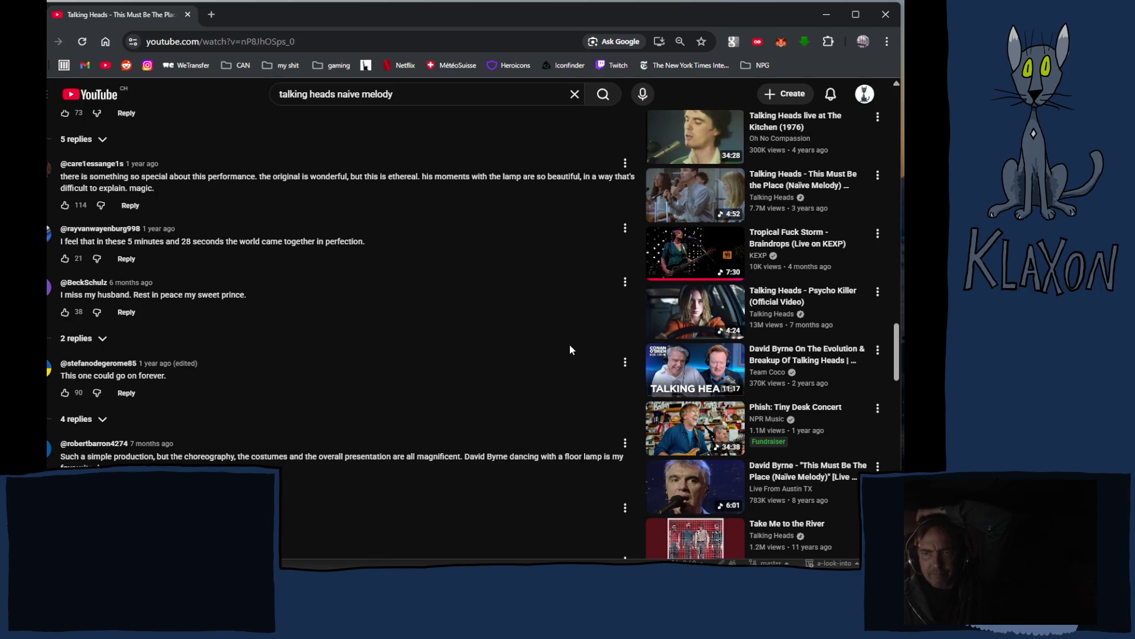
{"action": "scroll", "coordinate": [570, 349], "scroll_direction": "down", "scroll_amount": 3}
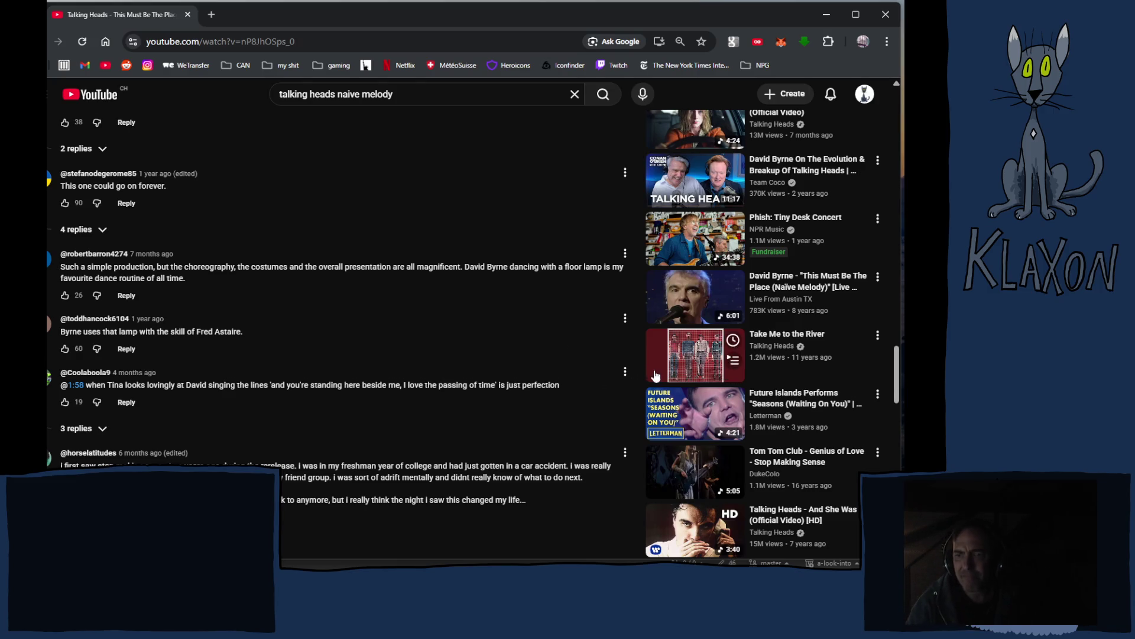
{"action": "scroll", "coordinate": [654, 373], "scroll_direction": "down", "scroll_amount": 4}
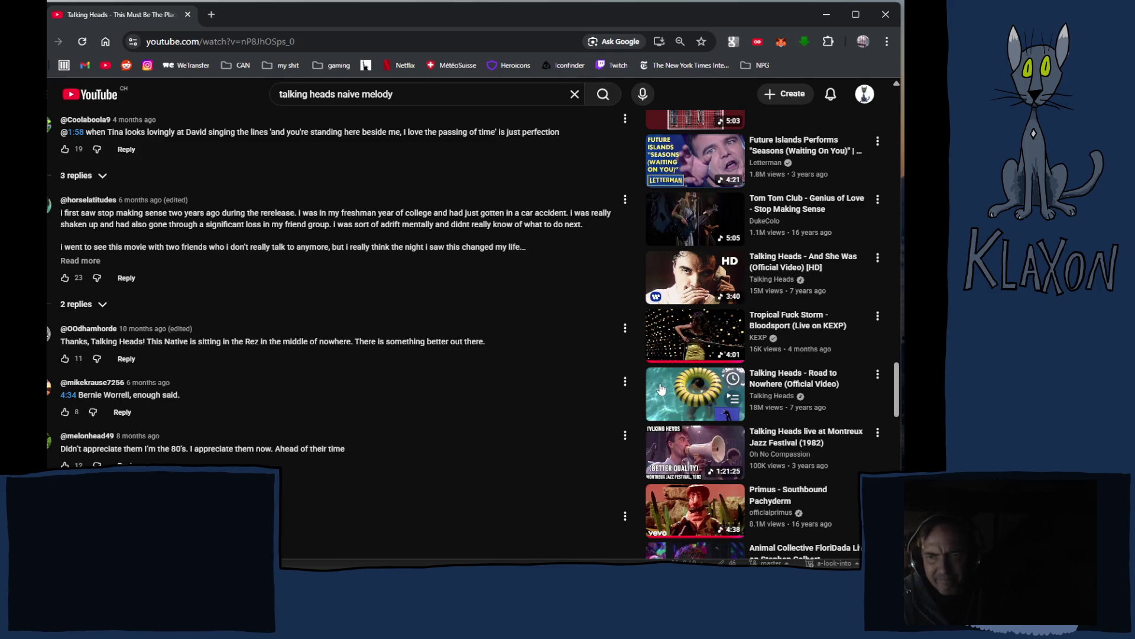
{"action": "scroll", "coordinate": [575, 396], "scroll_direction": "down", "scroll_amount": 3}
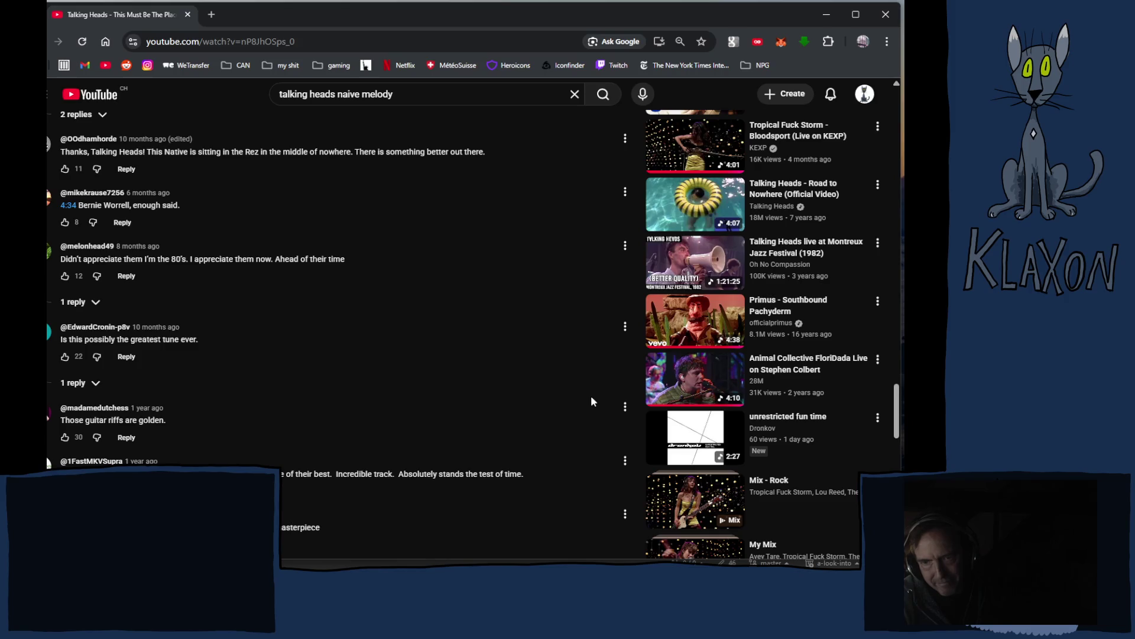
{"action": "scroll", "coordinate": [591, 399], "scroll_direction": "down", "scroll_amount": 3}
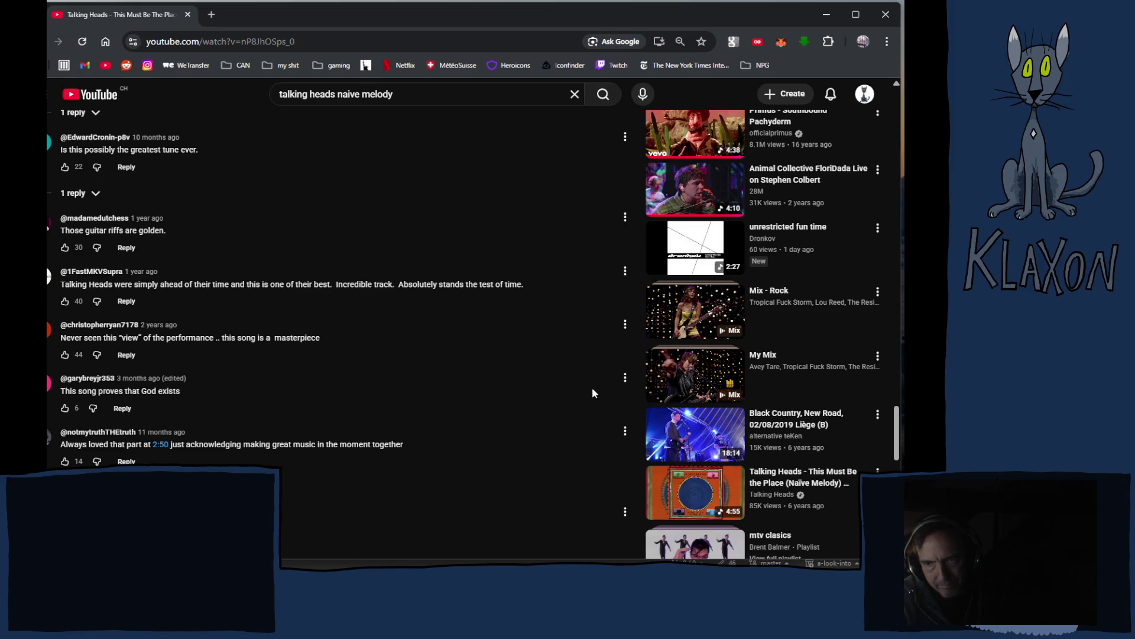
{"action": "scroll", "coordinate": [590, 373], "scroll_direction": "down", "scroll_amount": 2}
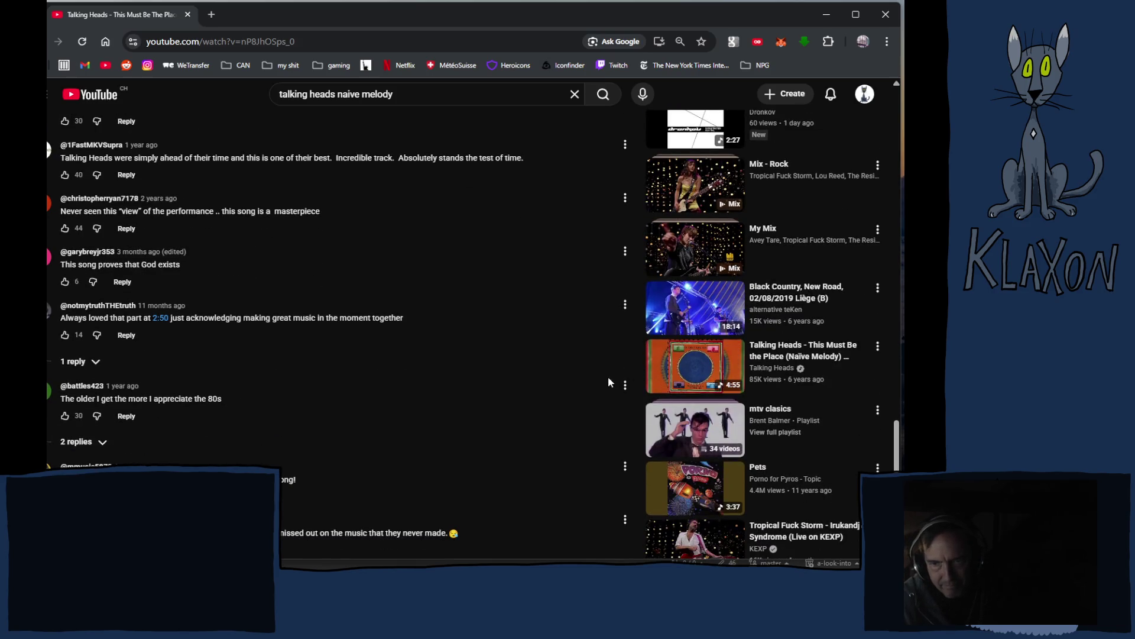
{"action": "scroll", "coordinate": [562, 370], "scroll_direction": "down", "scroll_amount": 3}
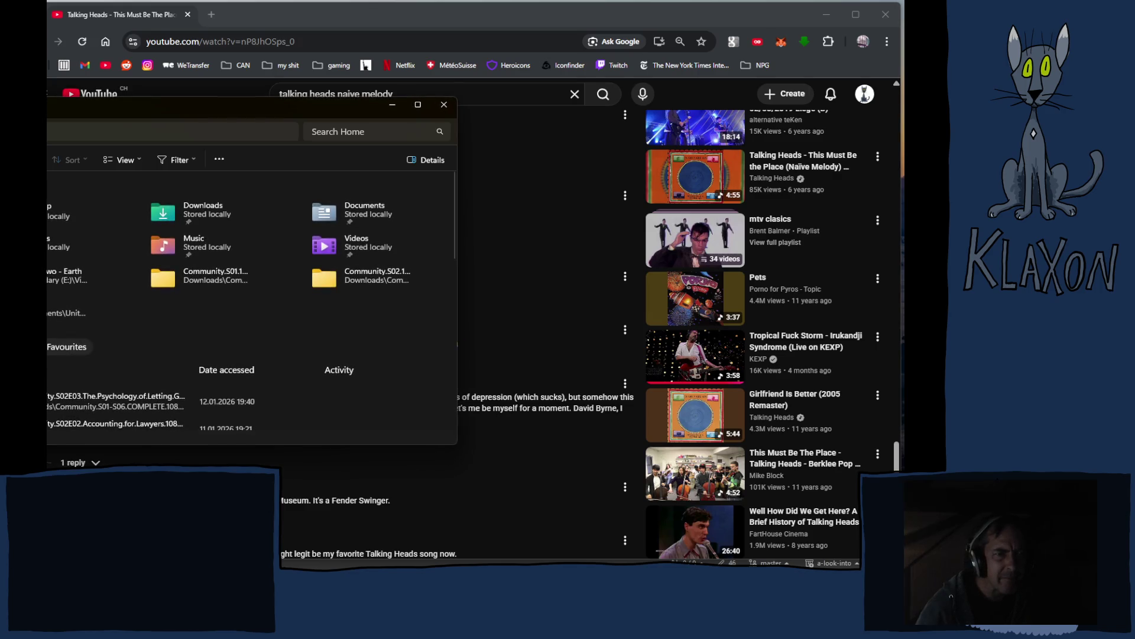
{"action": "left_click", "coordinate": [24, 244]}
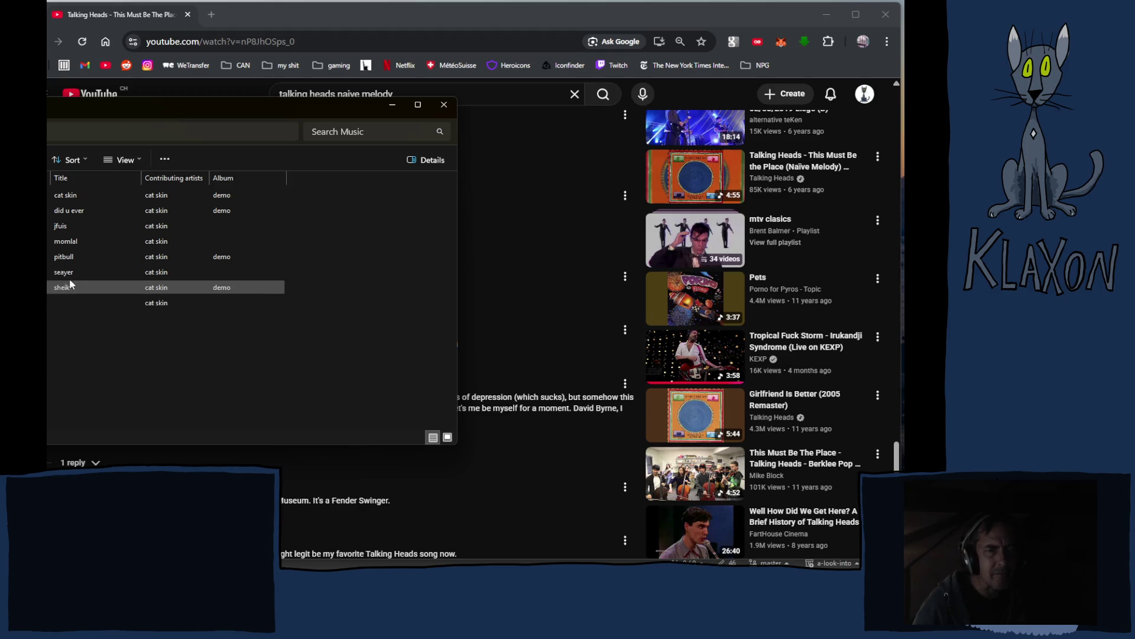
Close the Explorer window, then reopen Explorer and go back to the Music folder.
{"action": "left_click", "coordinate": [444, 105]}
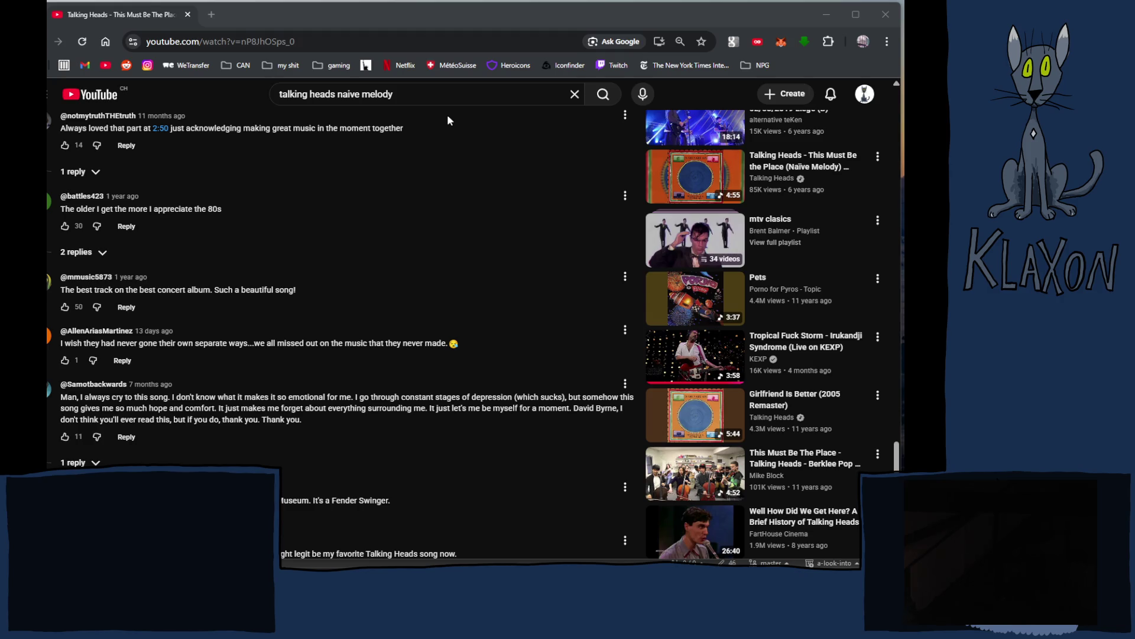
{"action": "key", "text": "alt+Tab"}
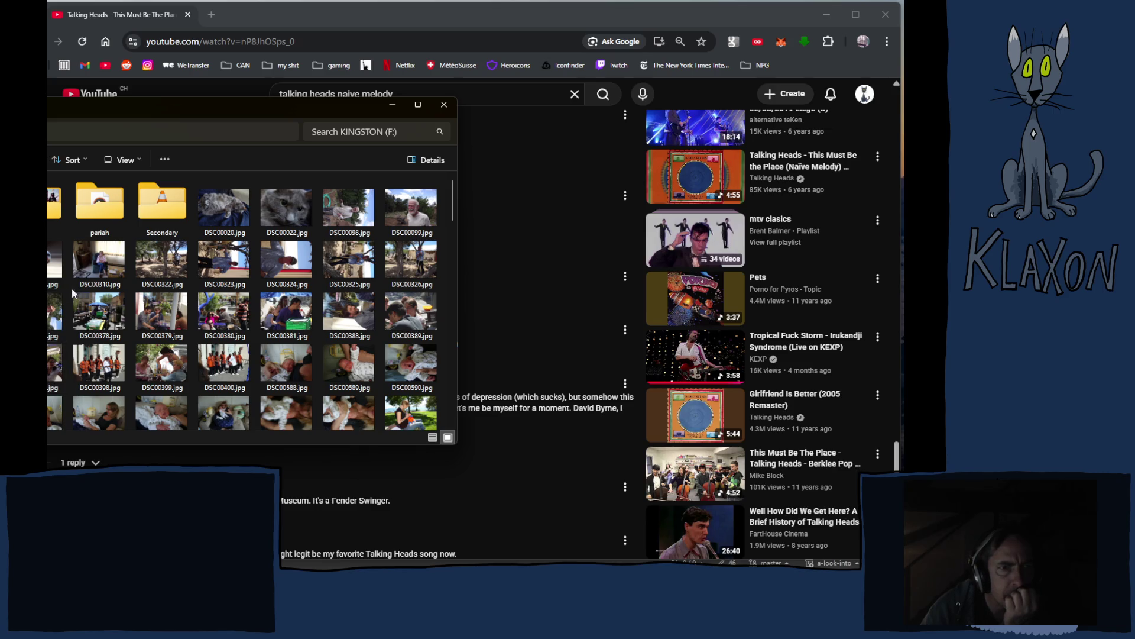
{"action": "key", "text": "alt+Left"}
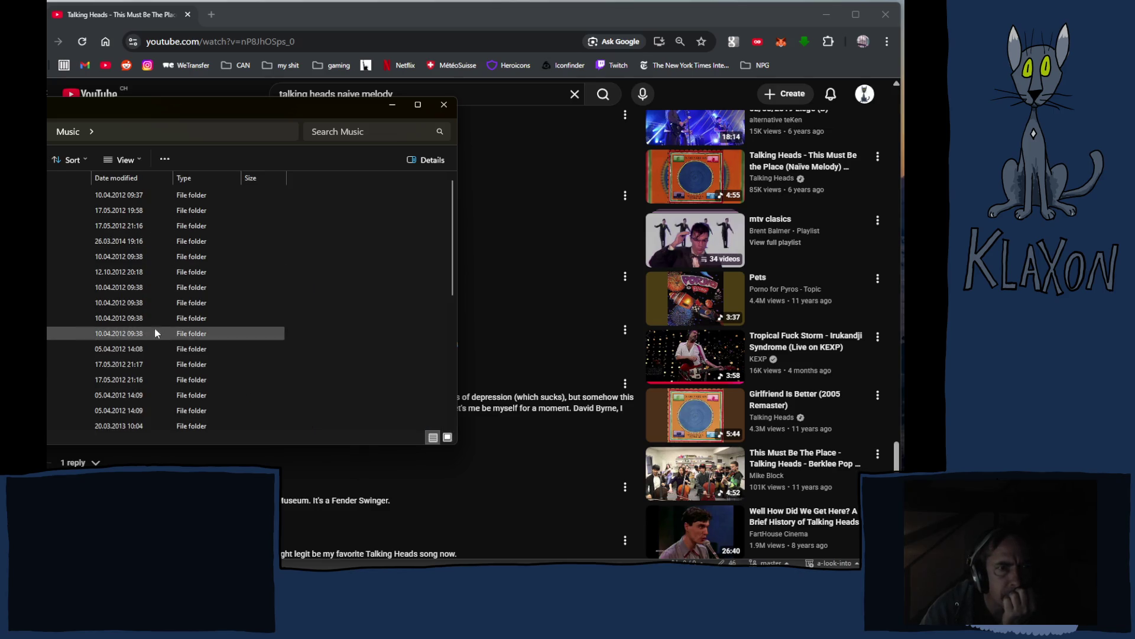
Open Ex models > Other mathematics and move the Explorer window lower over the page.
{"action": "scroll", "coordinate": [201, 341], "scroll_direction": "down", "scroll_amount": 3}
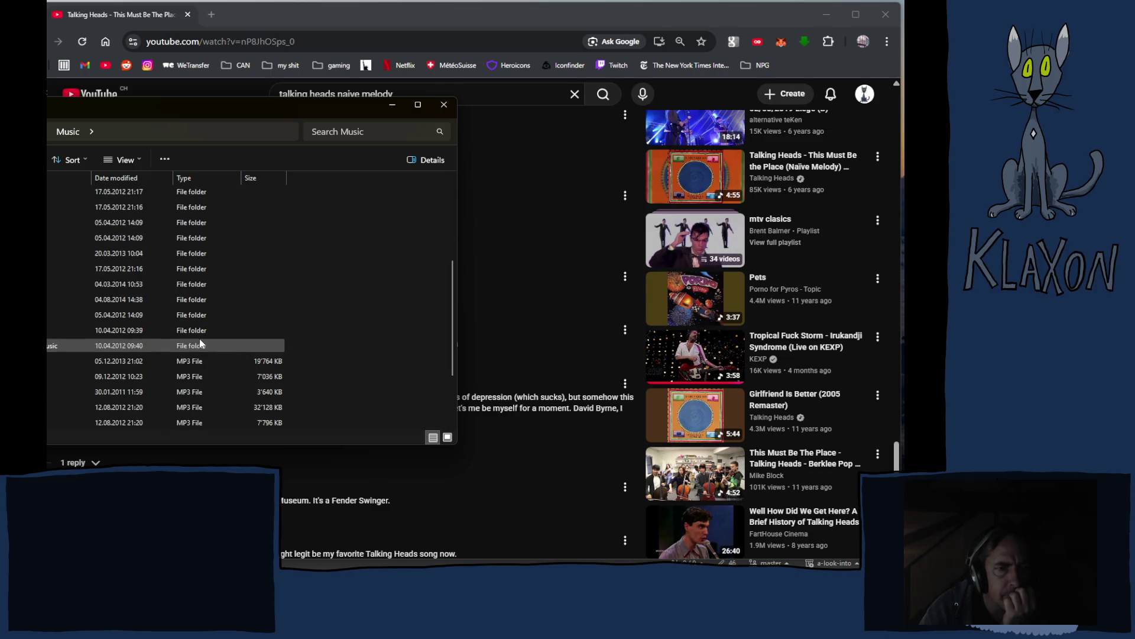
{"action": "scroll", "coordinate": [200, 261], "scroll_direction": "up", "scroll_amount": 3}
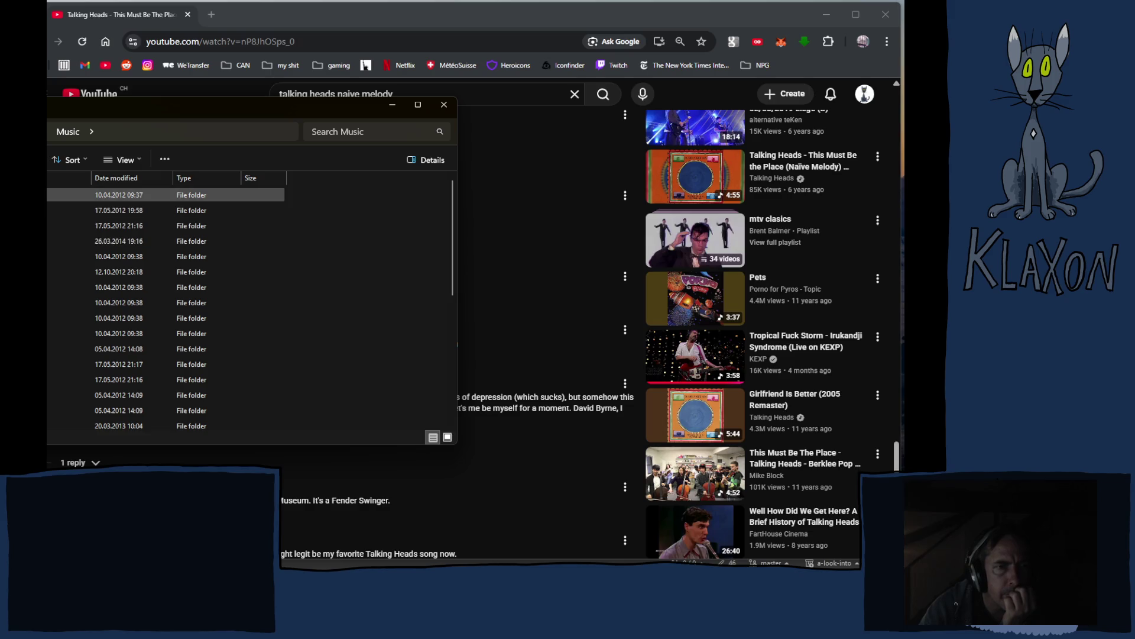
{"action": "double_click", "coordinate": [200, 195]}
{"action": "double_click", "coordinate": [200, 195]}
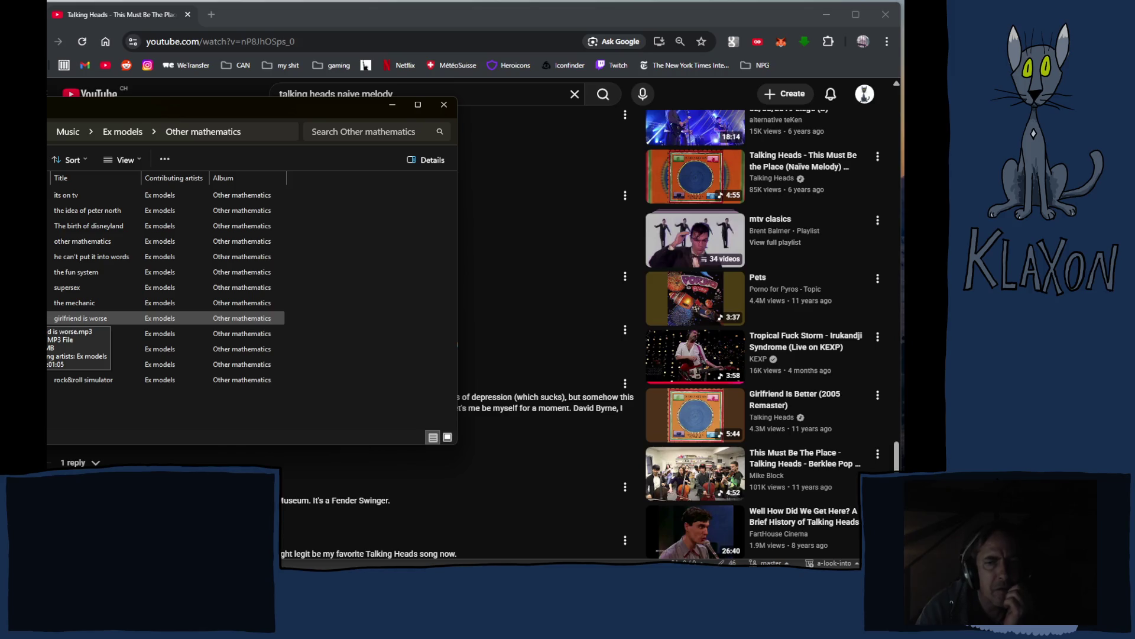
{"action": "mouse_move", "coordinate": [274, 107]}
{"action": "left_mouse_down"}
{"action": "mouse_move", "coordinate": [278, 431]}
{"action": "mouse_move", "coordinate": [298, 381]}
{"action": "mouse_move", "coordinate": [325, 148]}
{"action": "left_mouse_up"}
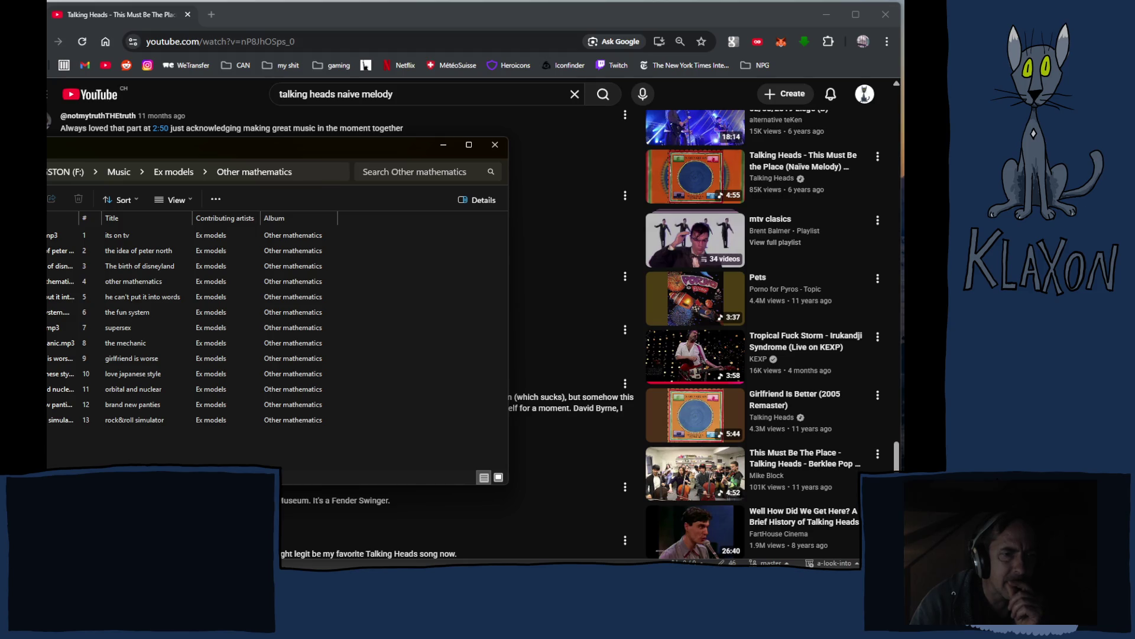
Return to Music, reopen Ex models > Other mathematics, and open the track girlfriend is worse.
{"action": "key", "text": "alt+Up"}
{"action": "key", "text": "alt+Up"}
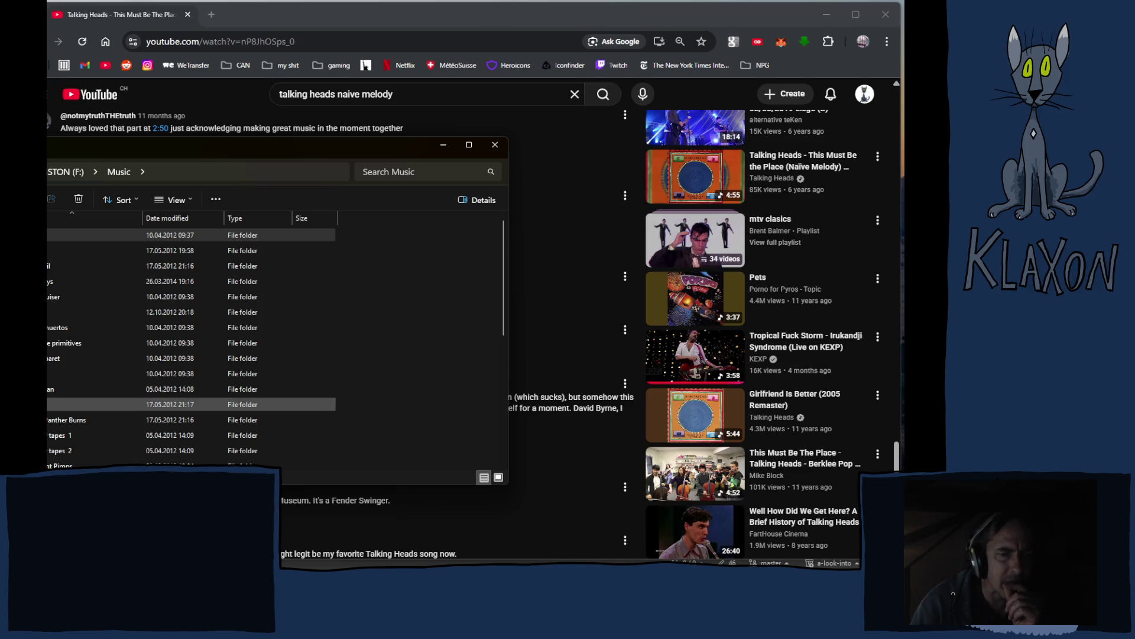
{"action": "left_click", "coordinate": [177, 234]}
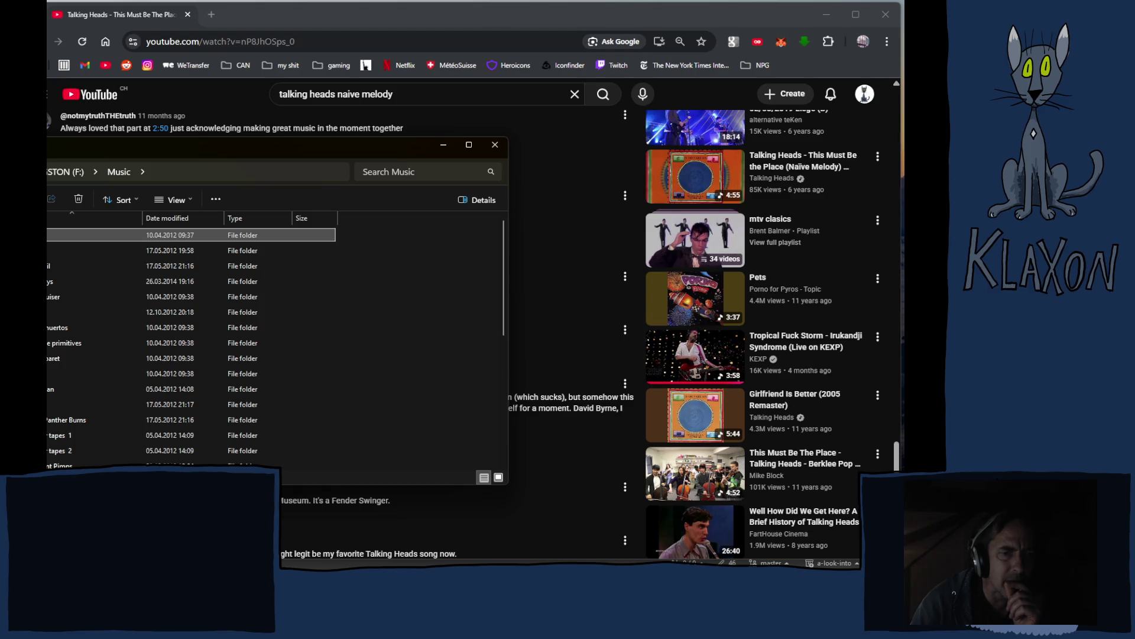
{"action": "double_click", "coordinate": [47, 240]}
{"action": "double_click", "coordinate": [50, 236]}
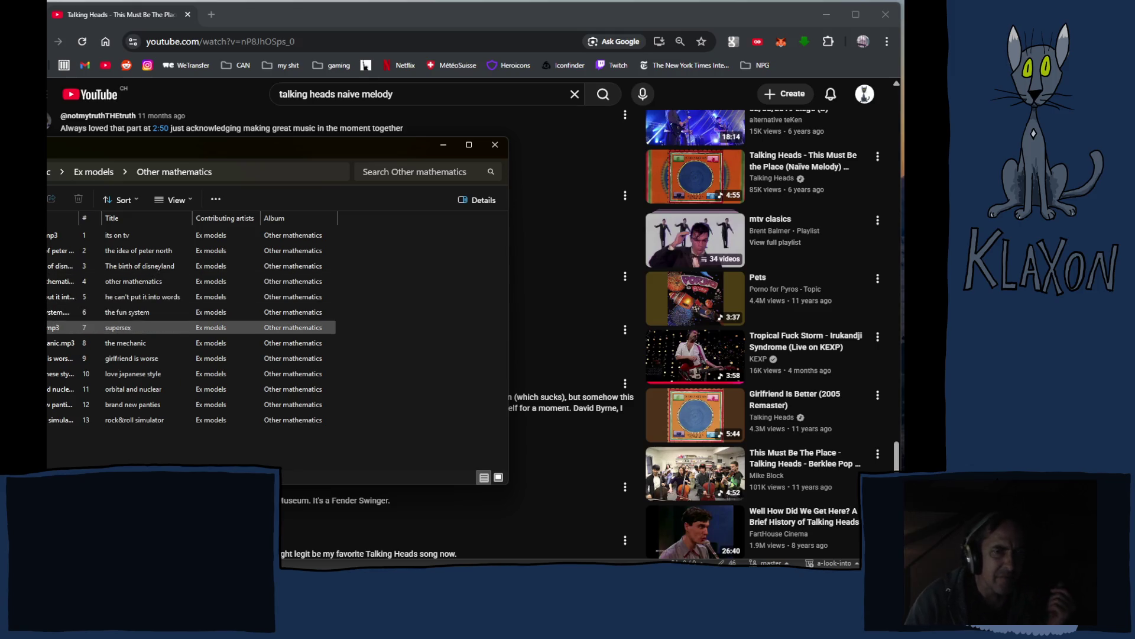
{"action": "left_click", "coordinate": [53, 363]}
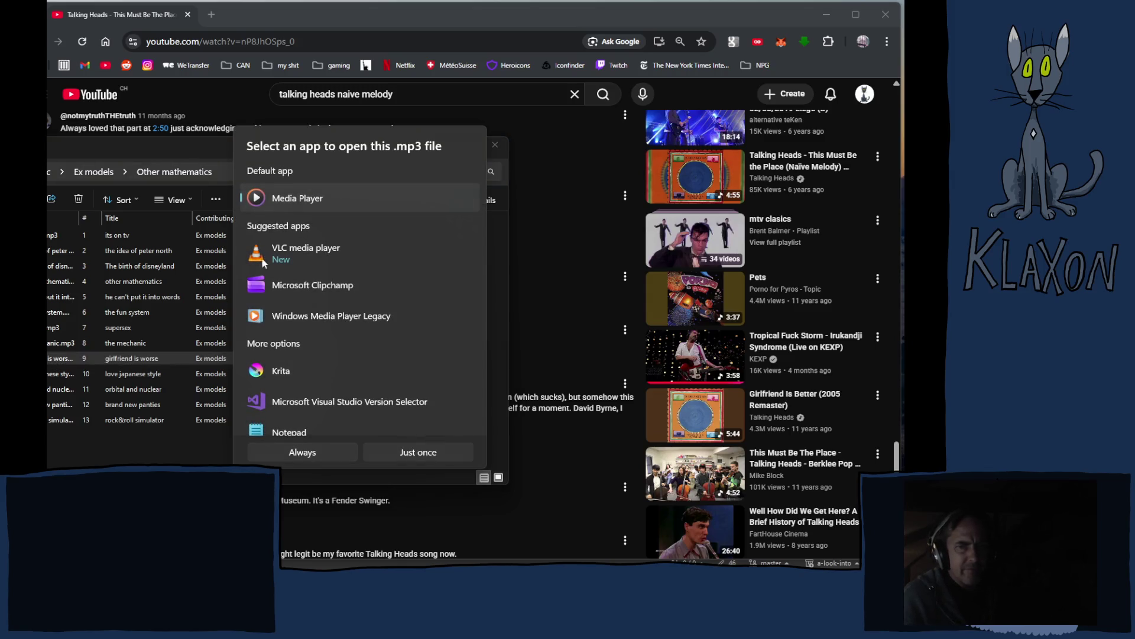
Play girlfriend is worse in VLC just once, then select it with love japanese style.
{"action": "left_click", "coordinate": [292, 249]}
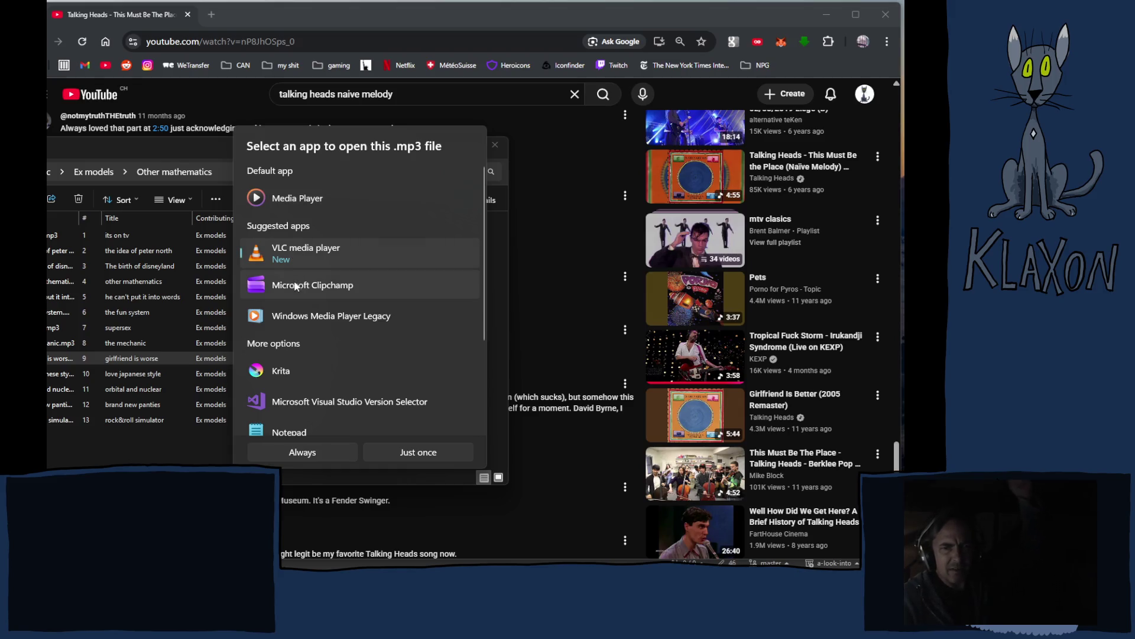
{"action": "left_click", "coordinate": [400, 451]}
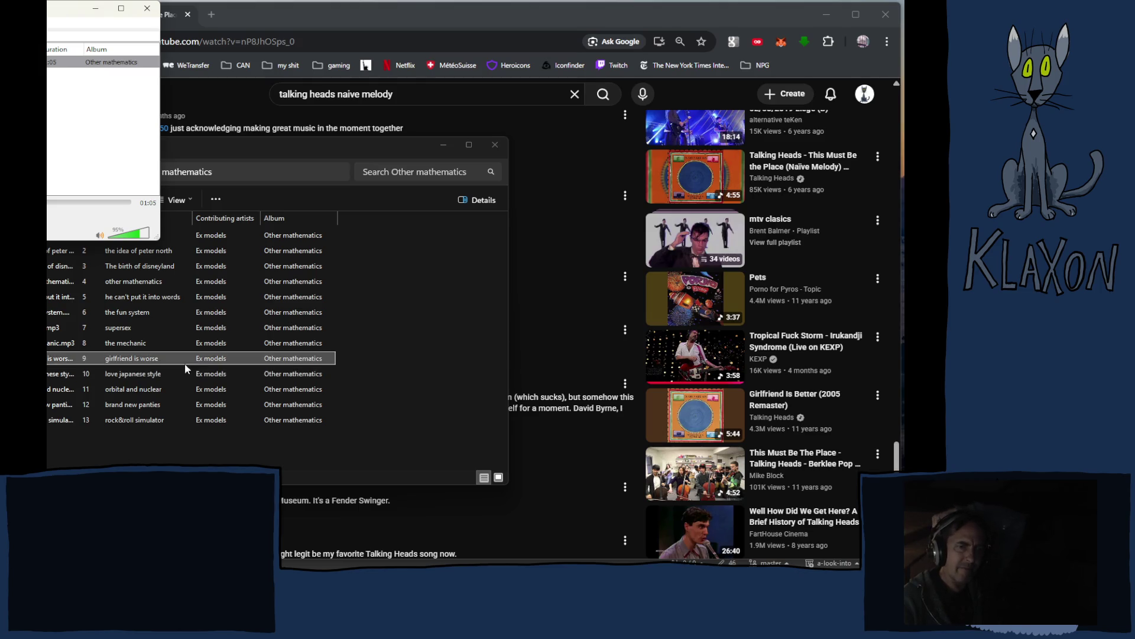
{"action": "left_click", "coordinate": [109, 363]}
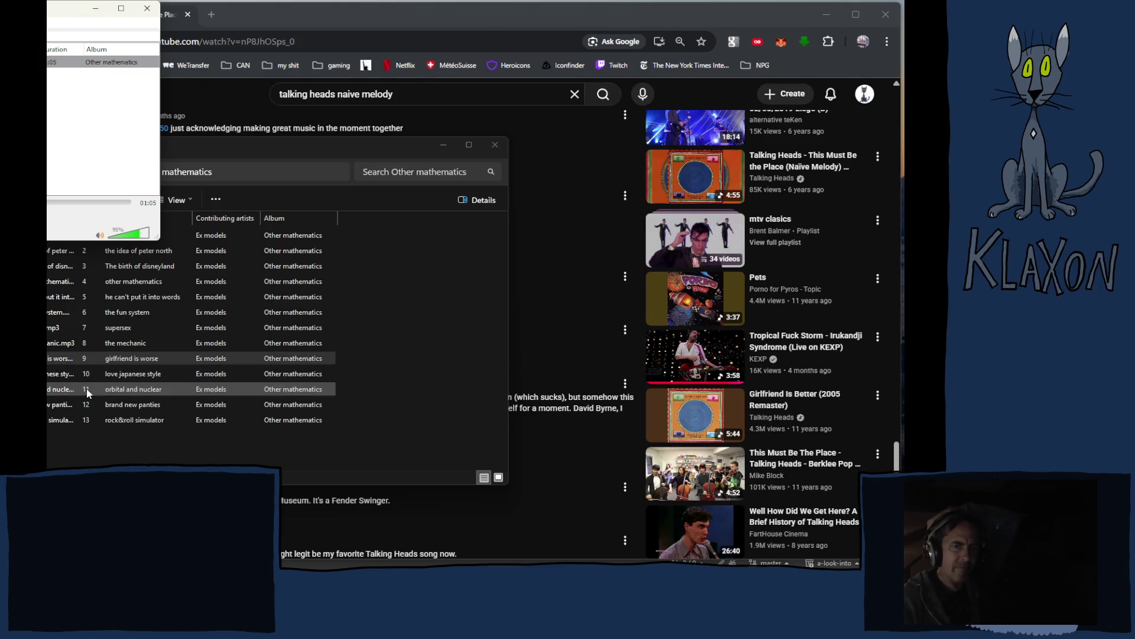
{"action": "left_click", "coordinate": [64, 377], "text": "shift"}
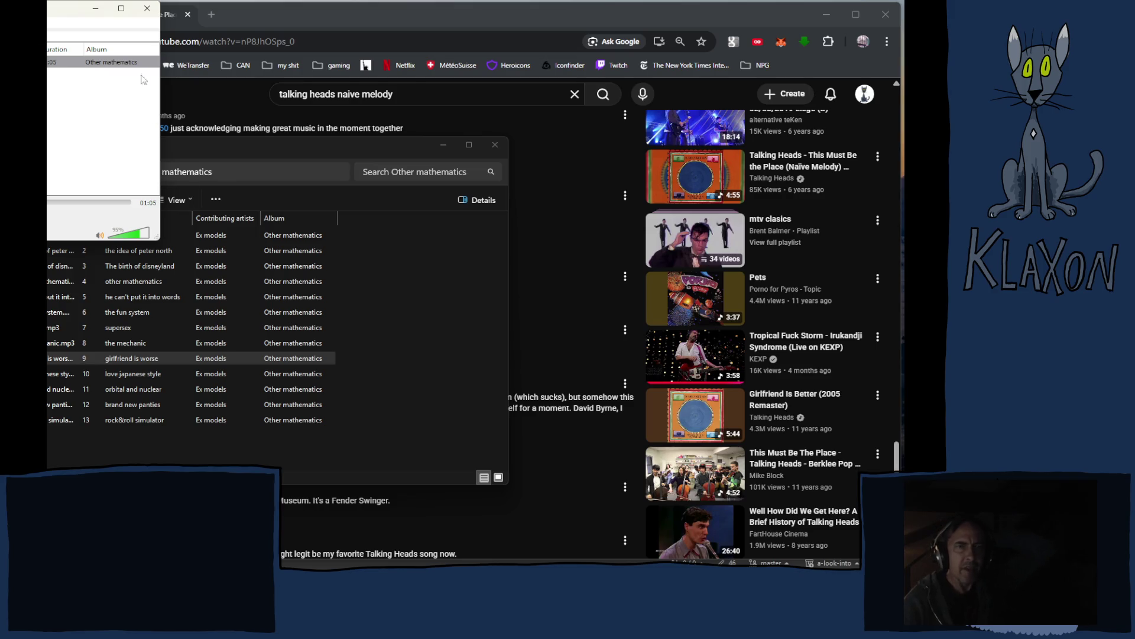
Close VLC and the album's Explorer window, then click into the YouTube search box.
{"action": "left_click", "coordinate": [235, 149]}
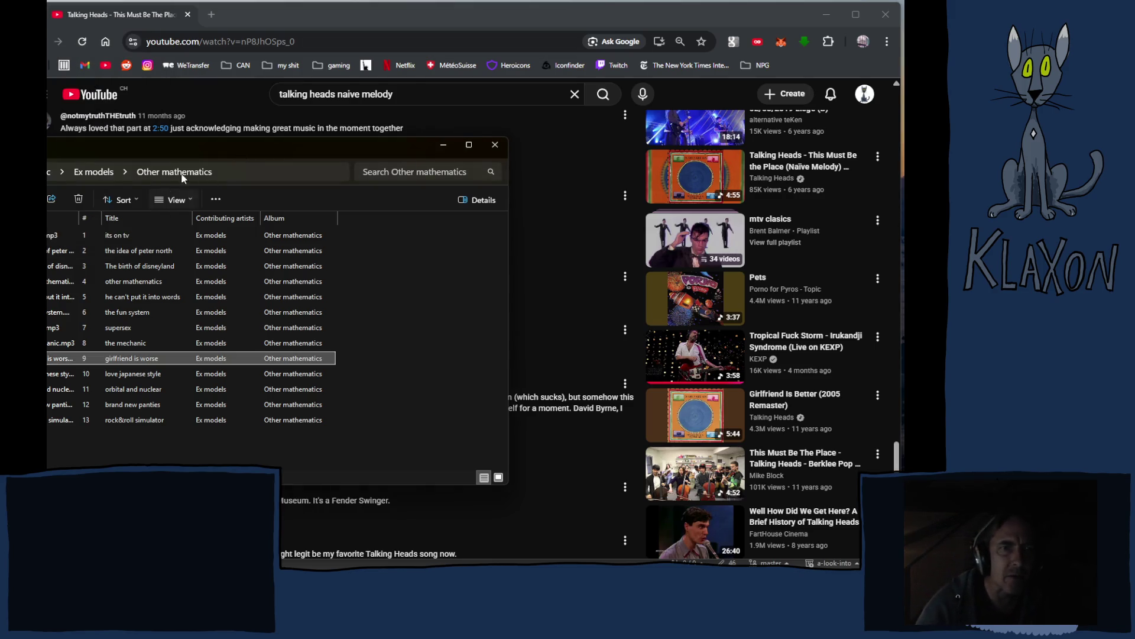
{"action": "left_click", "coordinate": [495, 144]}
{"action": "left_click", "coordinate": [432, 99]}
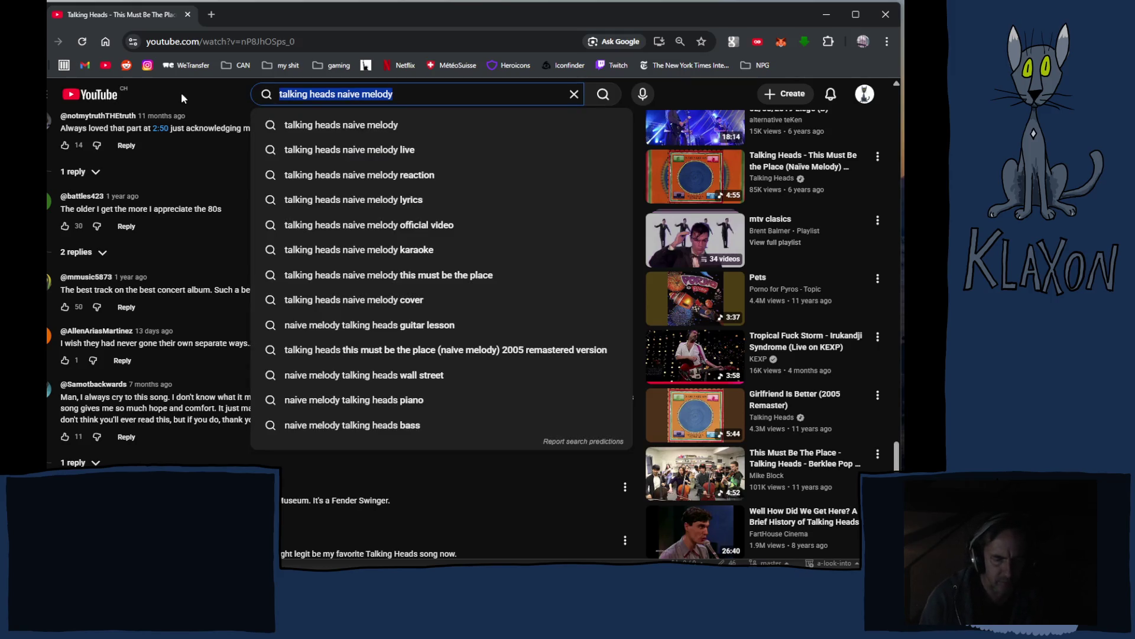
Search YouTube for 'ex models' and open the Ex Models - Topic channel page.
{"action": "type", "text": "ex "}
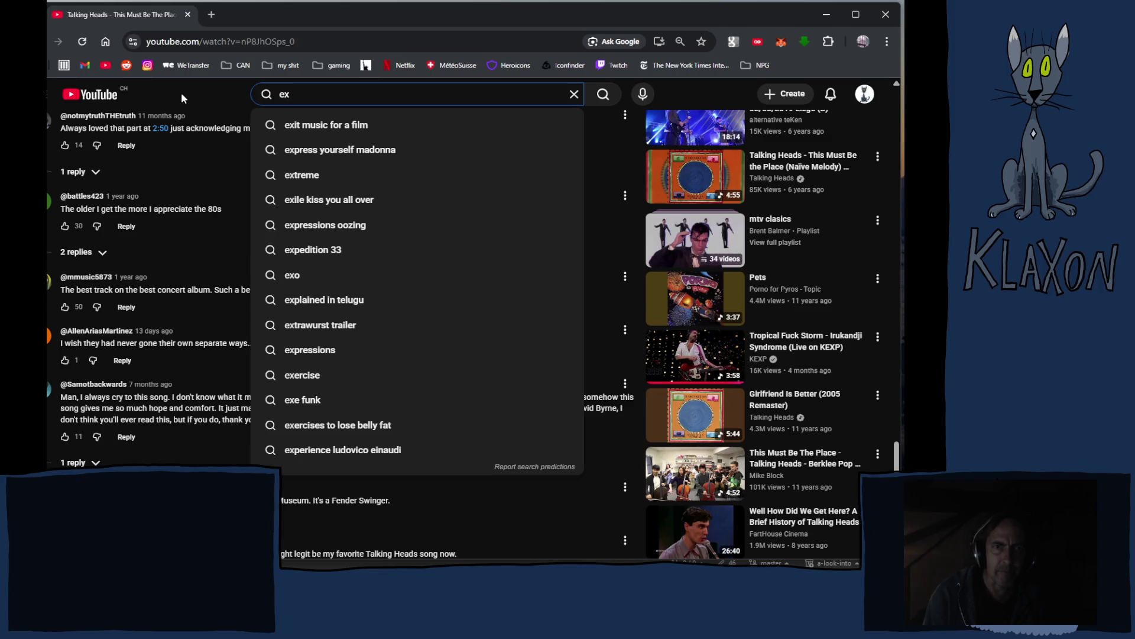
{"action": "type", "text": "models"}
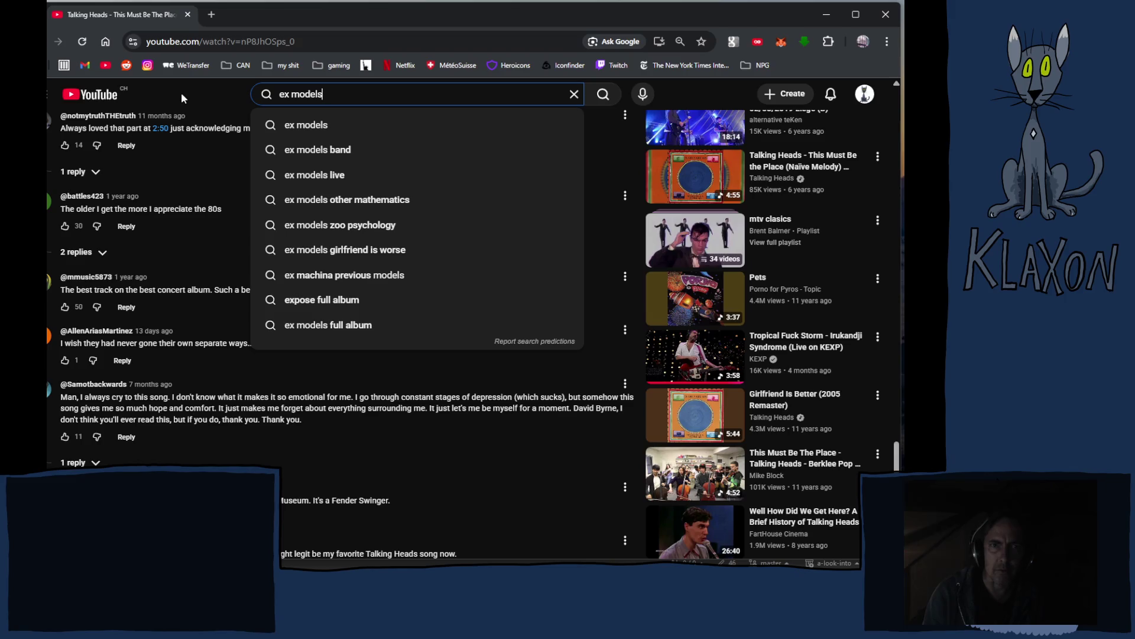
{"action": "key", "text": "Return"}
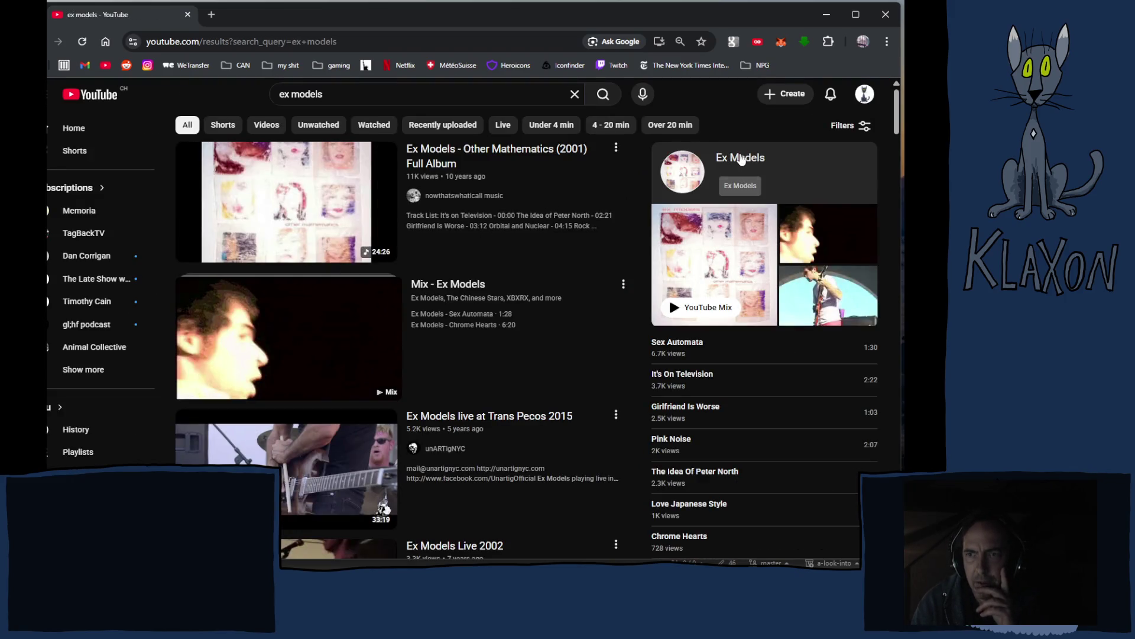
{"action": "left_click", "coordinate": [741, 159]}
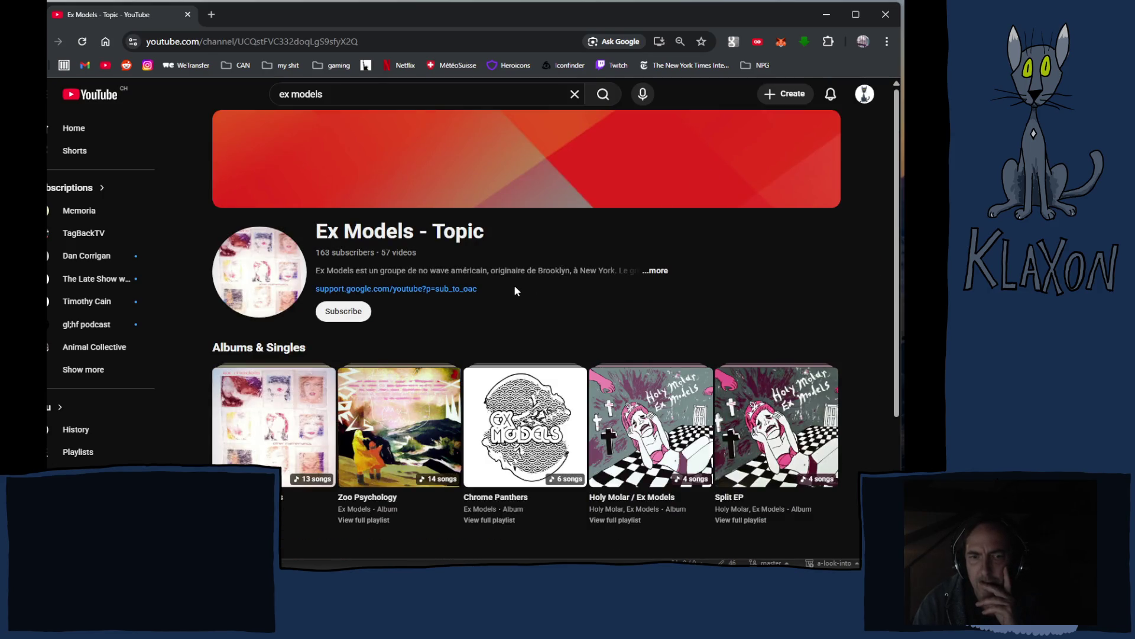
{"action": "mouse_move", "coordinate": [253, 416]}
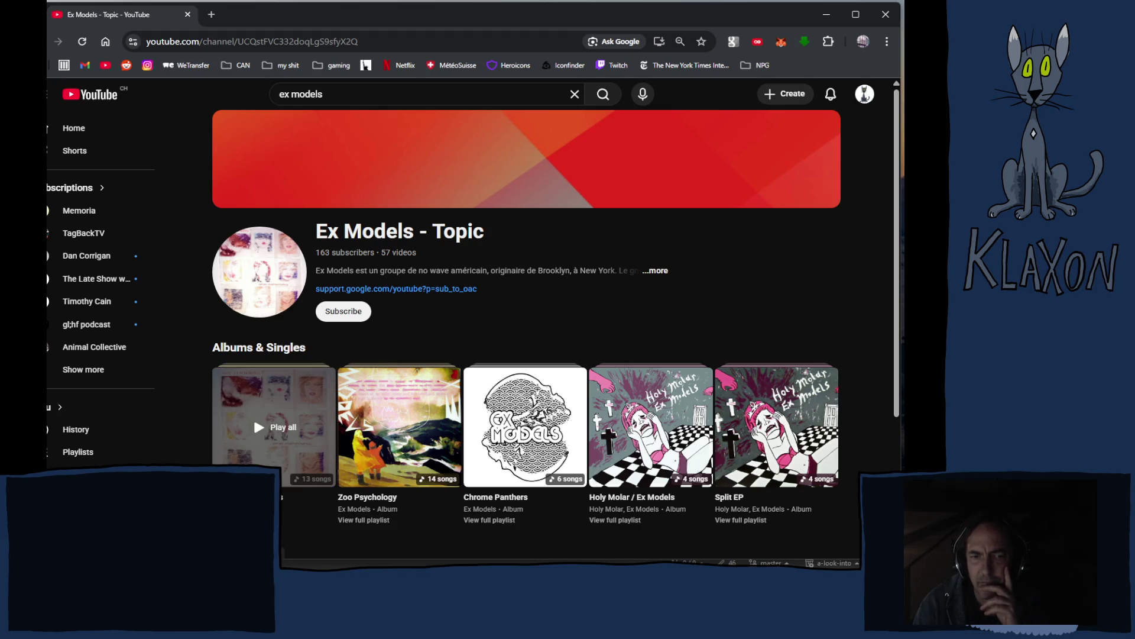
Open the Other Mathematics album playlist and play its track Love Japanese Style.
{"action": "left_click", "coordinate": [253, 416]}
{"action": "scroll", "coordinate": [637, 369], "scroll_direction": "down", "scroll_amount": 5}
{"action": "scroll", "coordinate": [637, 370], "scroll_direction": "down", "scroll_amount": 3}
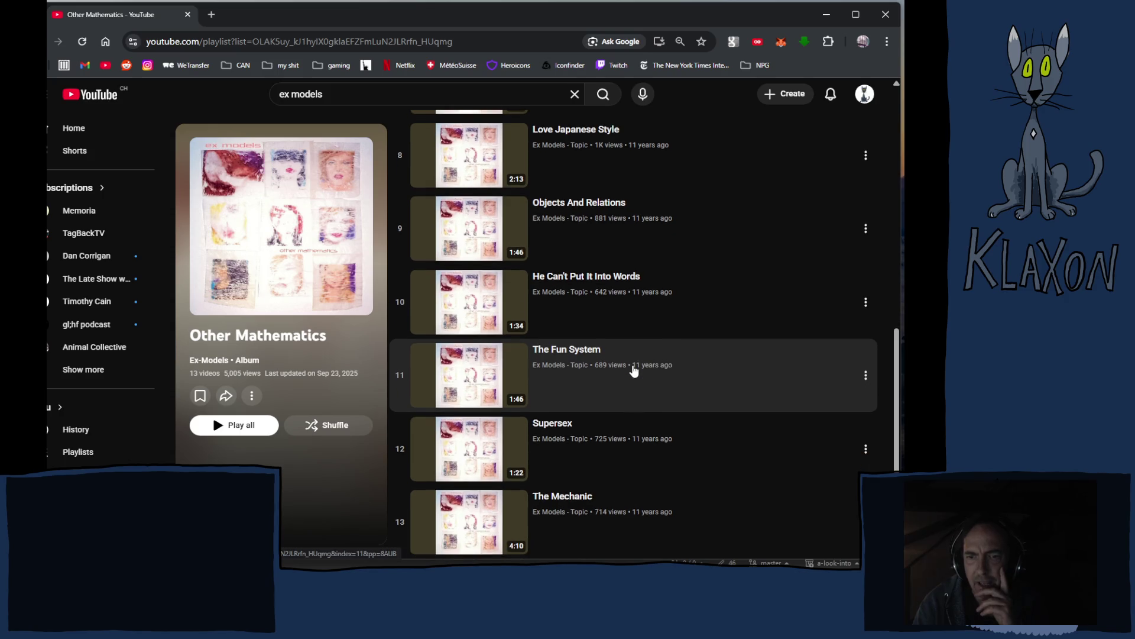
{"action": "scroll", "coordinate": [633, 370], "scroll_direction": "up", "scroll_amount": 6}
{"action": "scroll", "coordinate": [631, 371], "scroll_direction": "up", "scroll_amount": 3}
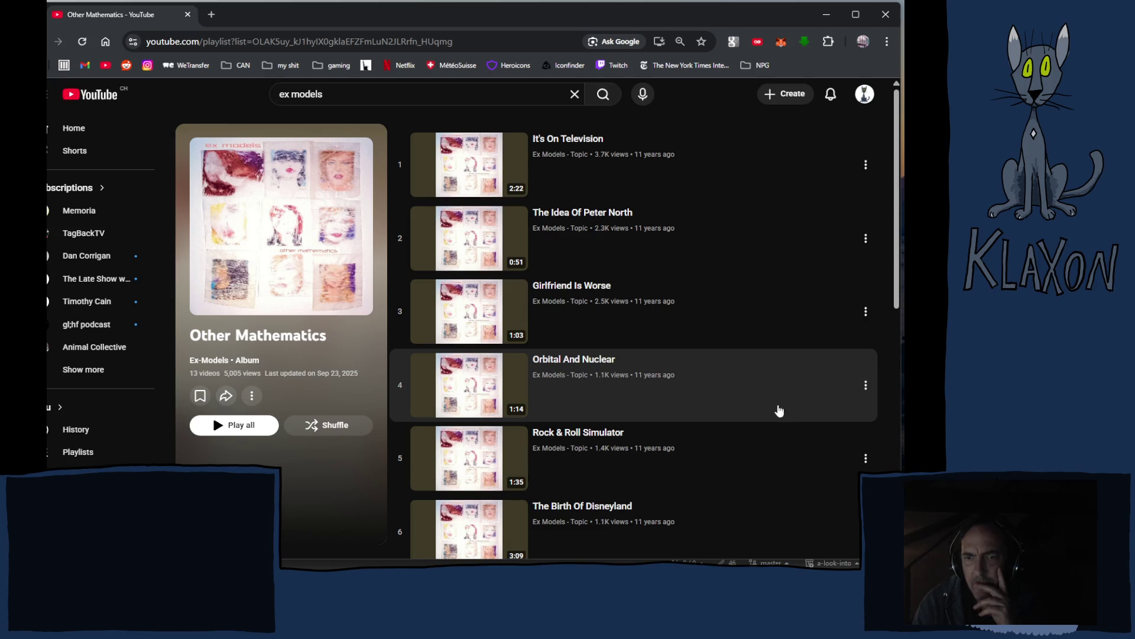
{"action": "scroll", "coordinate": [686, 412], "scroll_direction": "down", "scroll_amount": 2}
{"action": "scroll", "coordinate": [686, 411], "scroll_direction": "down", "scroll_amount": 2}
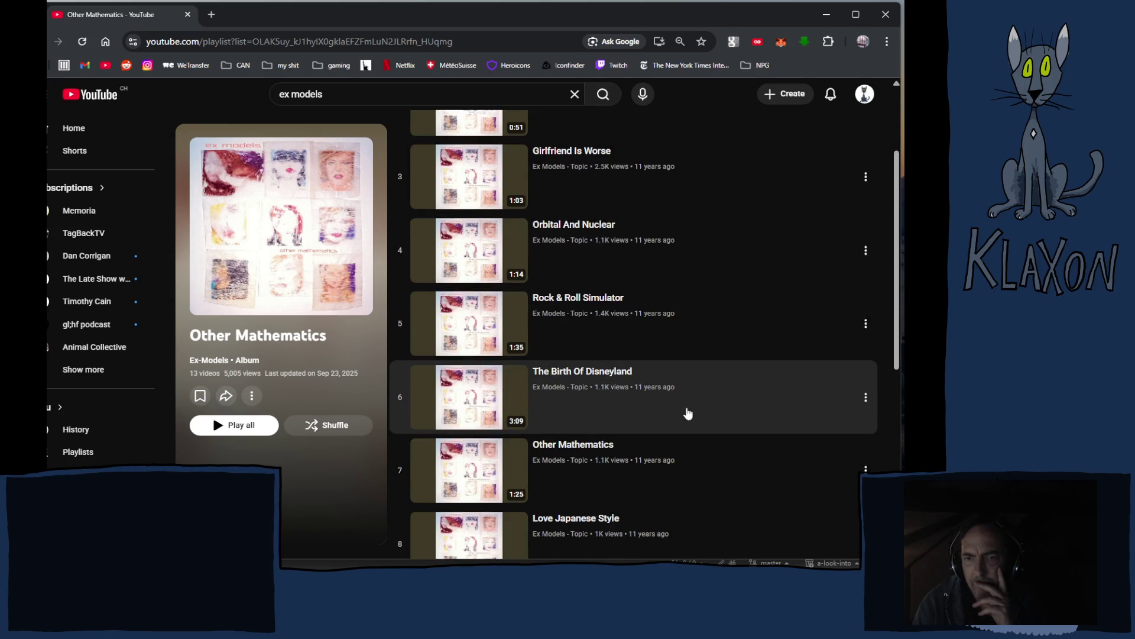
{"action": "left_click", "coordinate": [468, 427]}
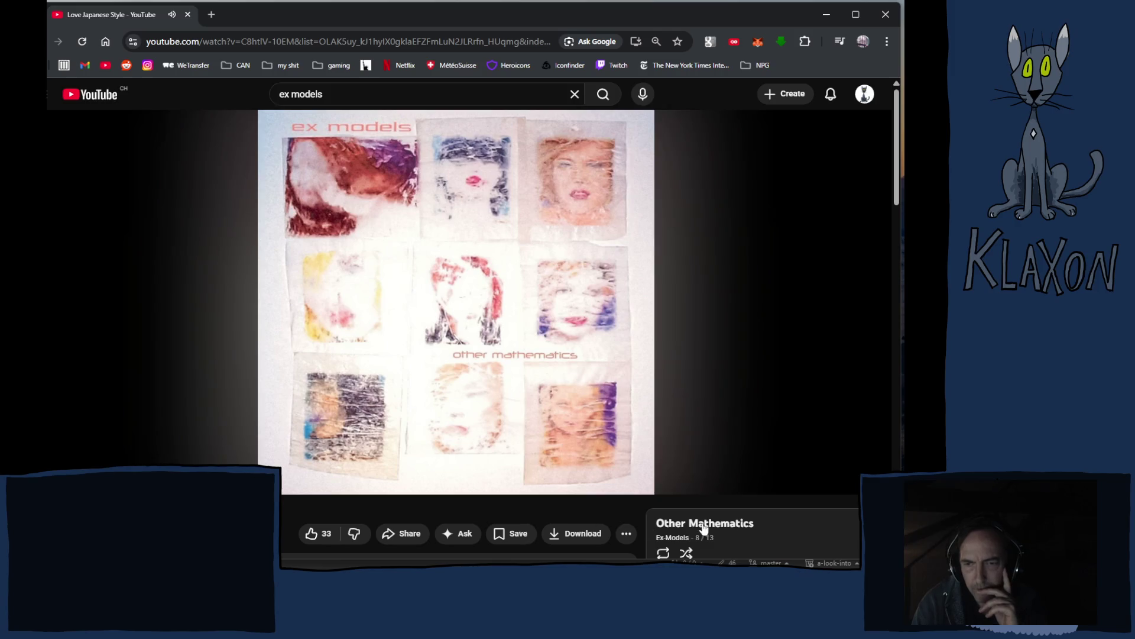
{"action": "scroll", "coordinate": [624, 521], "scroll_direction": "down", "scroll_amount": 4}
{"action": "scroll", "coordinate": [723, 450], "scroll_direction": "up", "scroll_amount": 2}
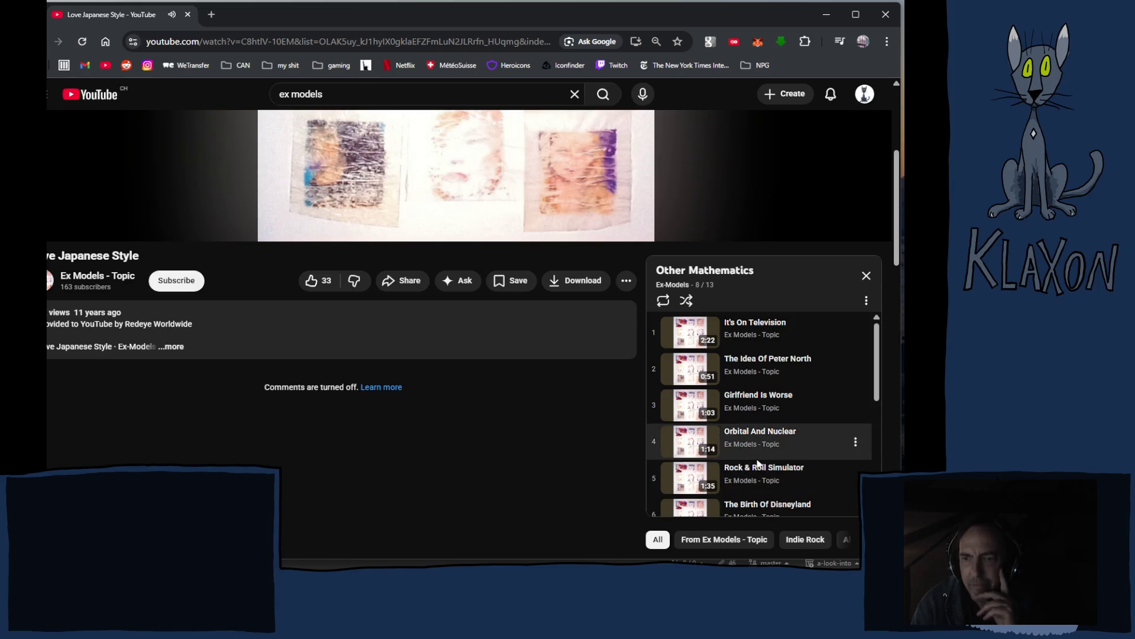
{"action": "scroll", "coordinate": [759, 463], "scroll_direction": "down", "scroll_amount": 3}
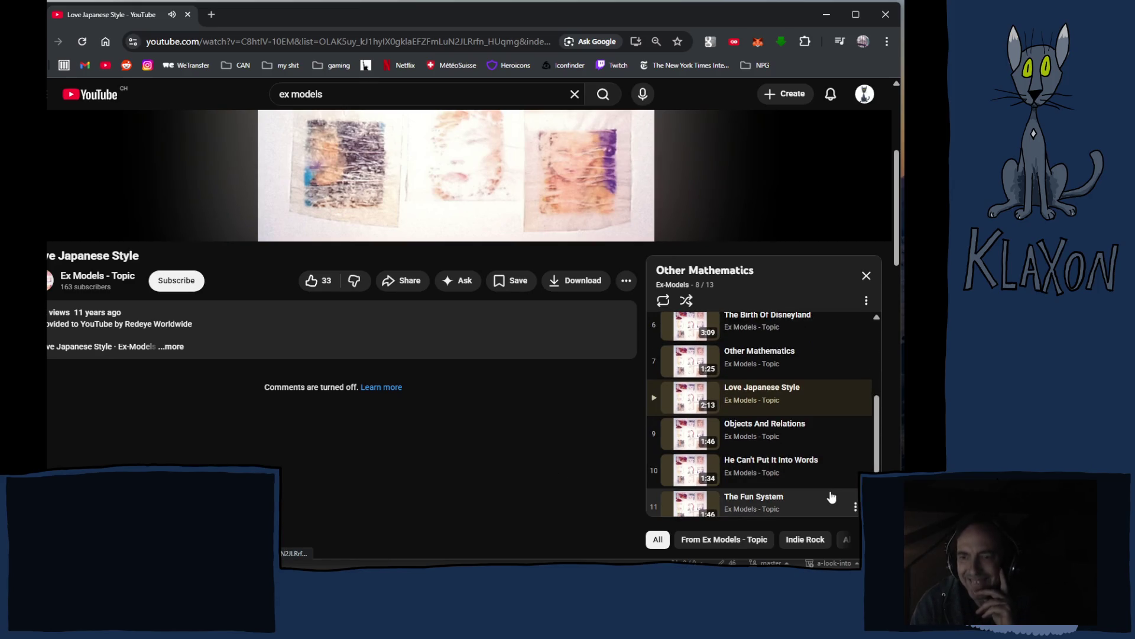
{"action": "scroll", "coordinate": [833, 497], "scroll_direction": "down", "scroll_amount": 2}
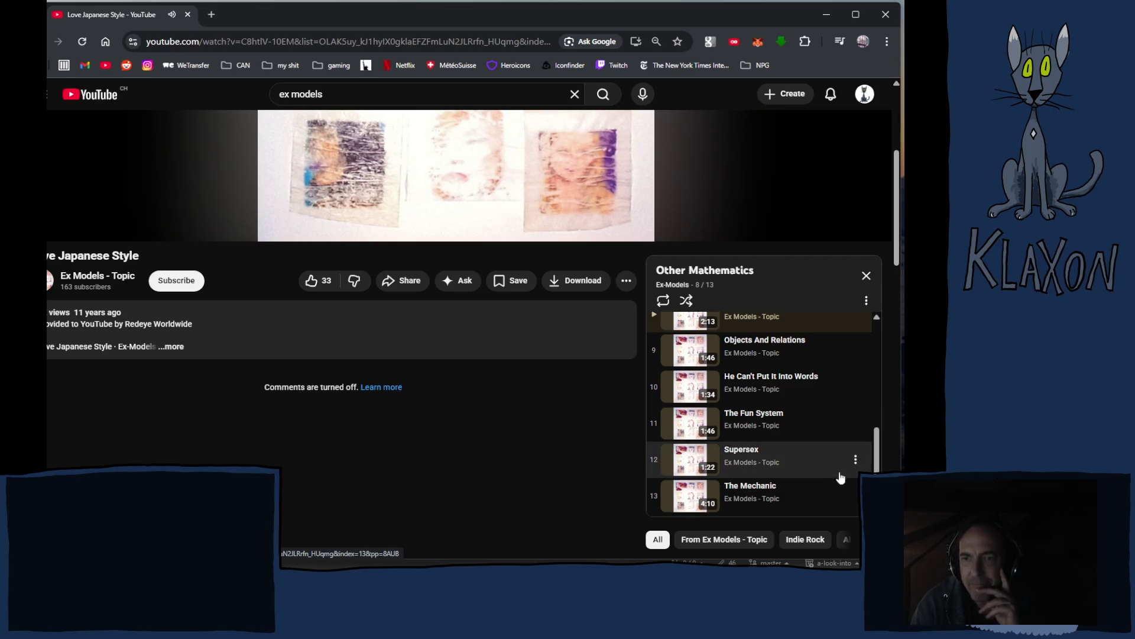
{"action": "scroll", "coordinate": [841, 473], "scroll_direction": "up", "scroll_amount": 2}
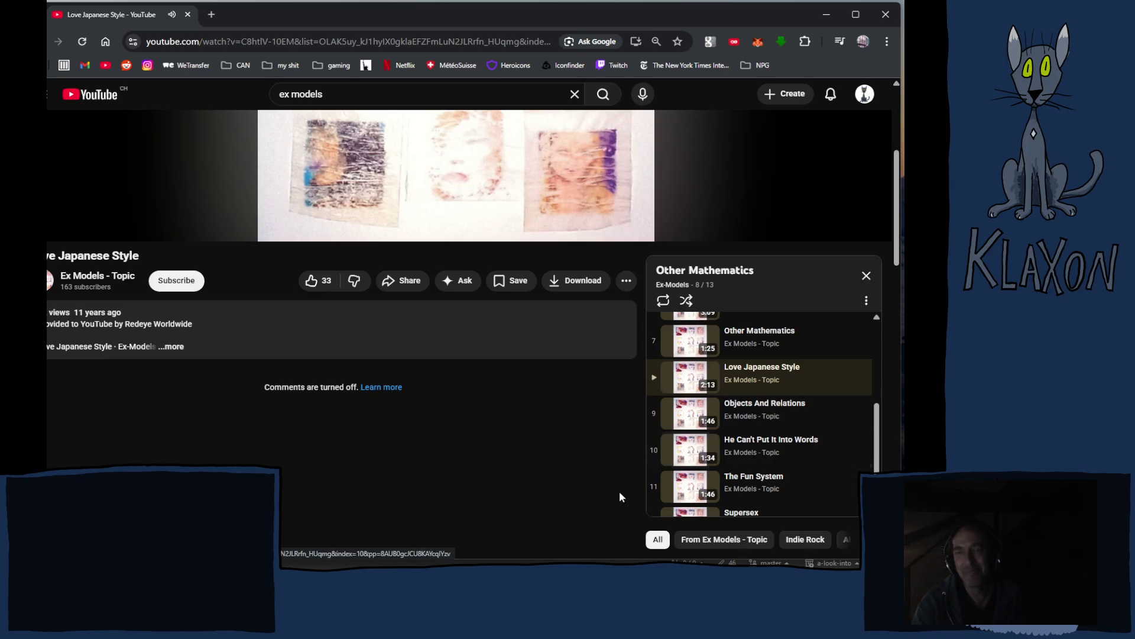
{"action": "scroll", "coordinate": [705, 436], "scroll_direction": "up", "scroll_amount": 4}
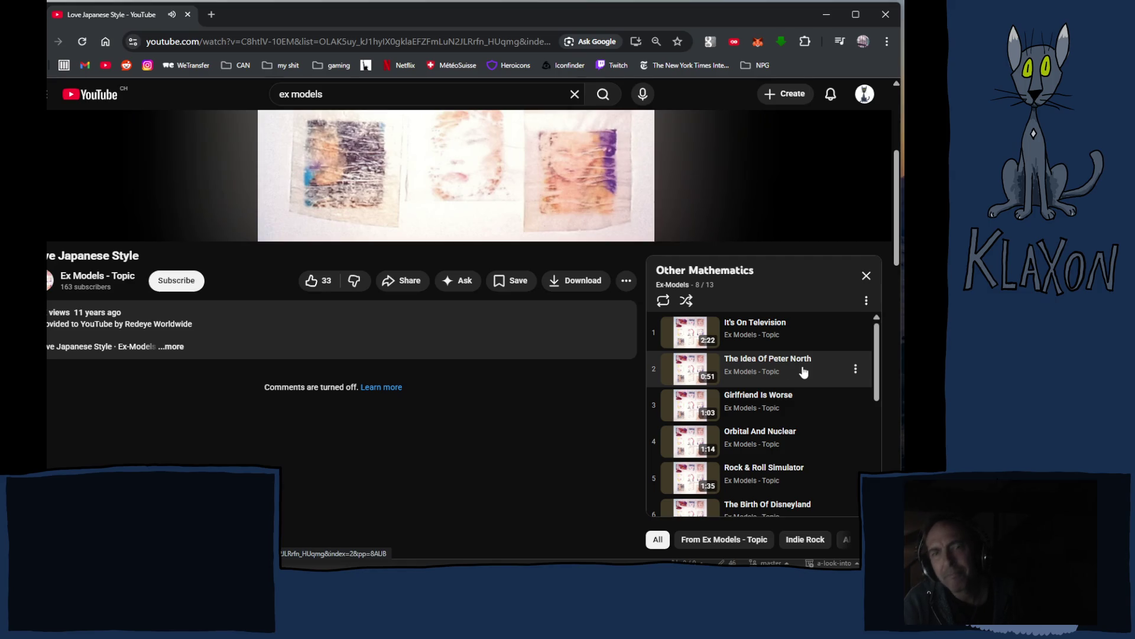
{"action": "scroll", "coordinate": [568, 388], "scroll_direction": "up", "scroll_amount": 4}
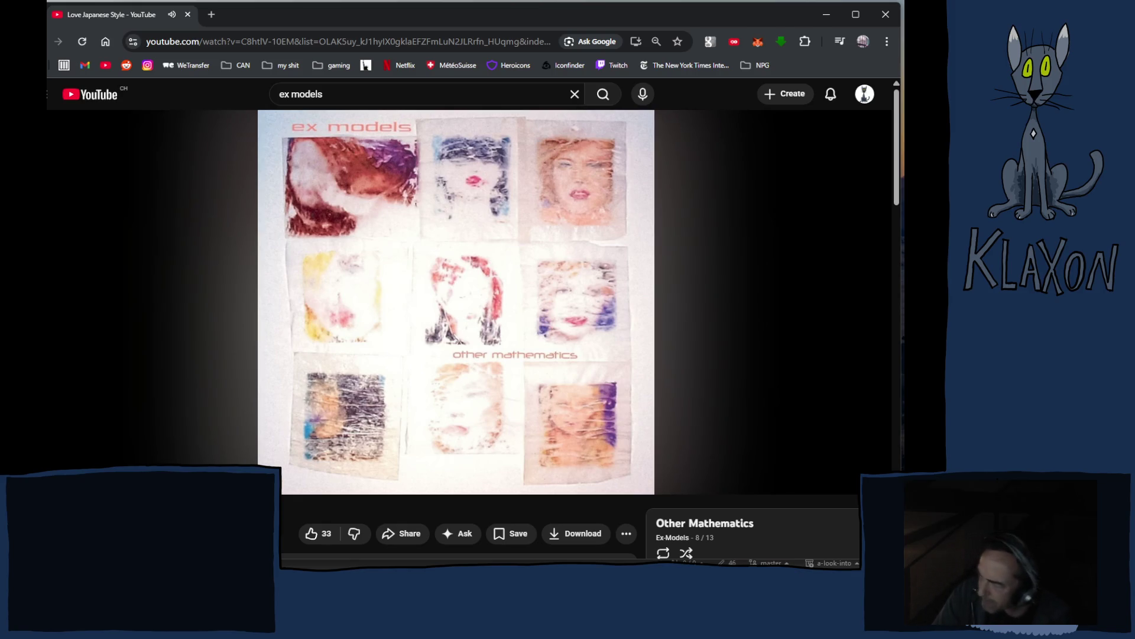
{"action": "mouse_move", "coordinate": [437, 405]}
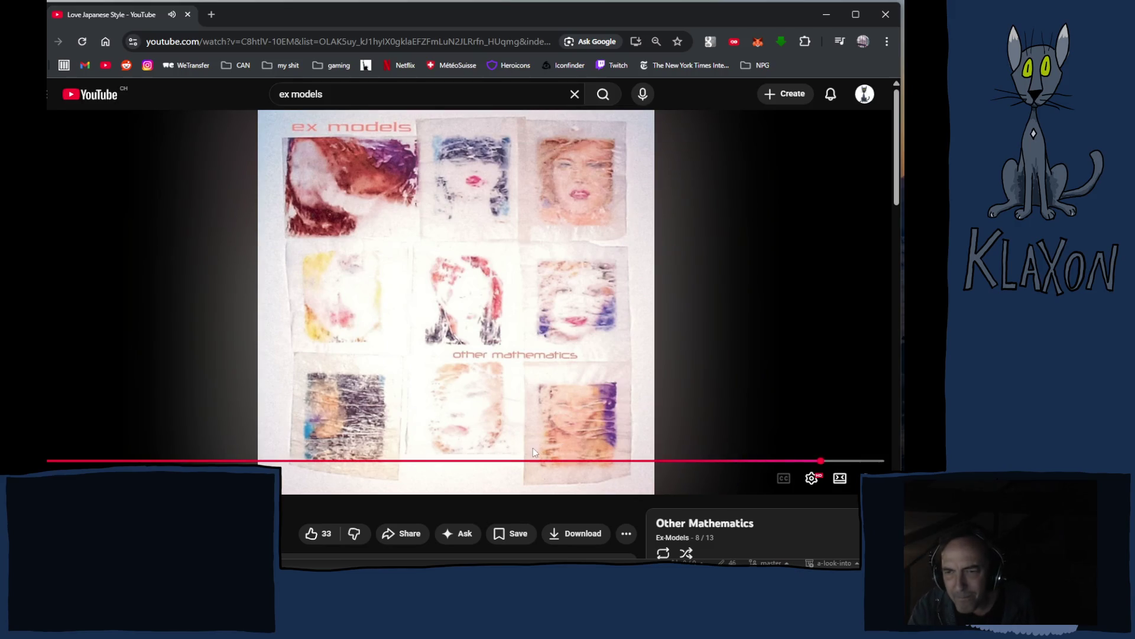
{"action": "scroll", "coordinate": [533, 448], "scroll_direction": "down", "scroll_amount": 5}
{"action": "scroll", "coordinate": [709, 376], "scroll_direction": "up", "scroll_amount": 3}
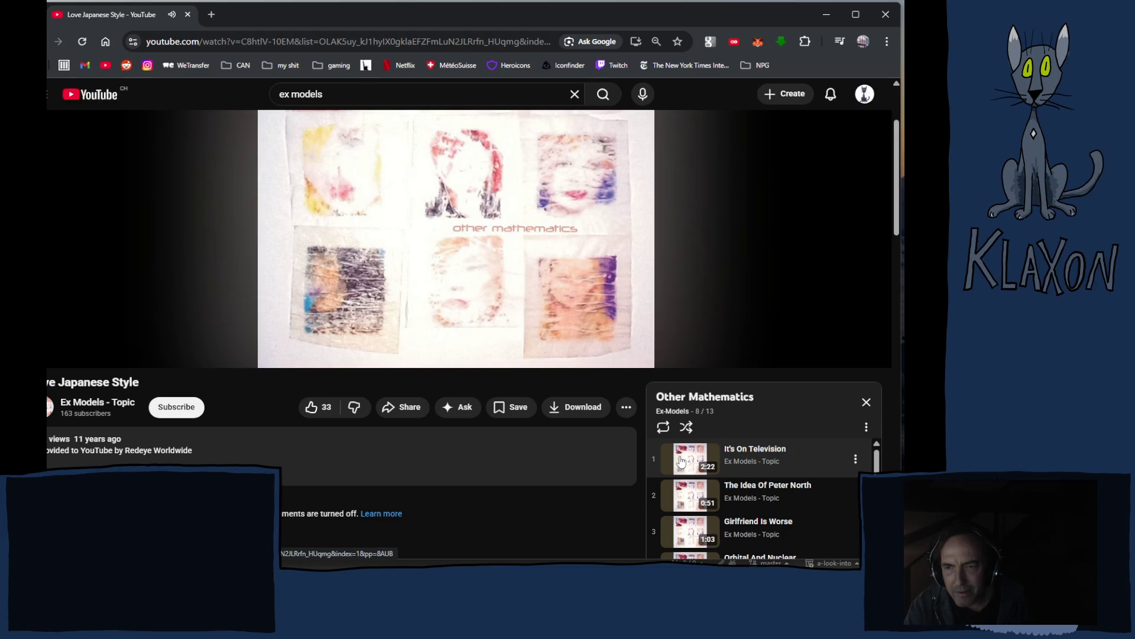
{"action": "left_click", "coordinate": [682, 460]}
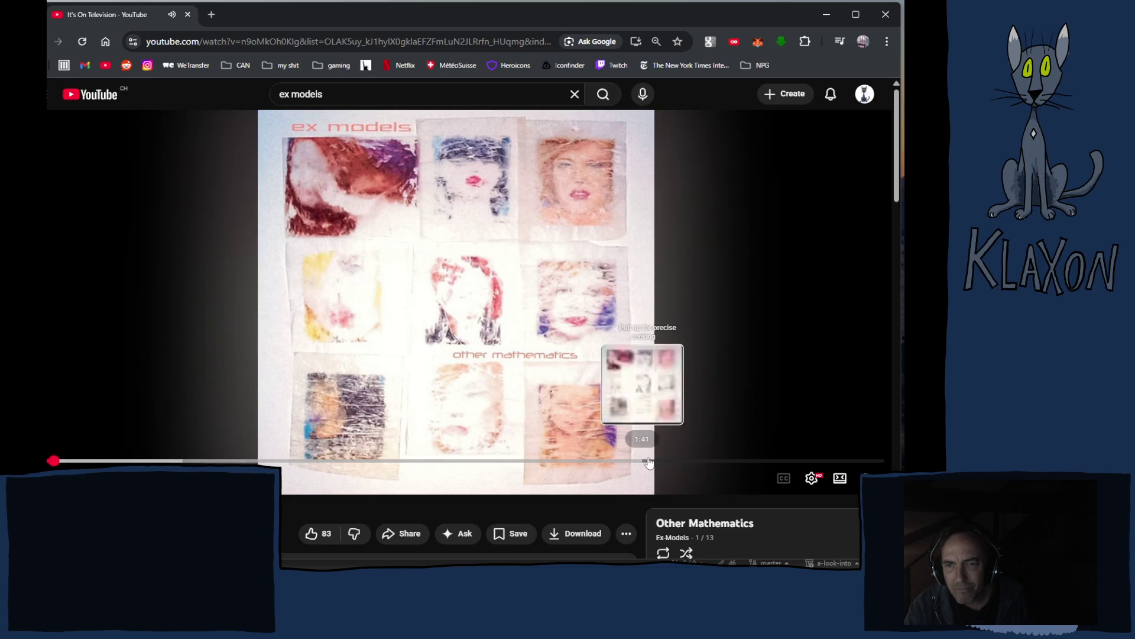
Seek It's On Television to about 1:47, then play track 4, Orbital And Nuclear.
{"action": "left_click", "coordinate": [652, 462]}
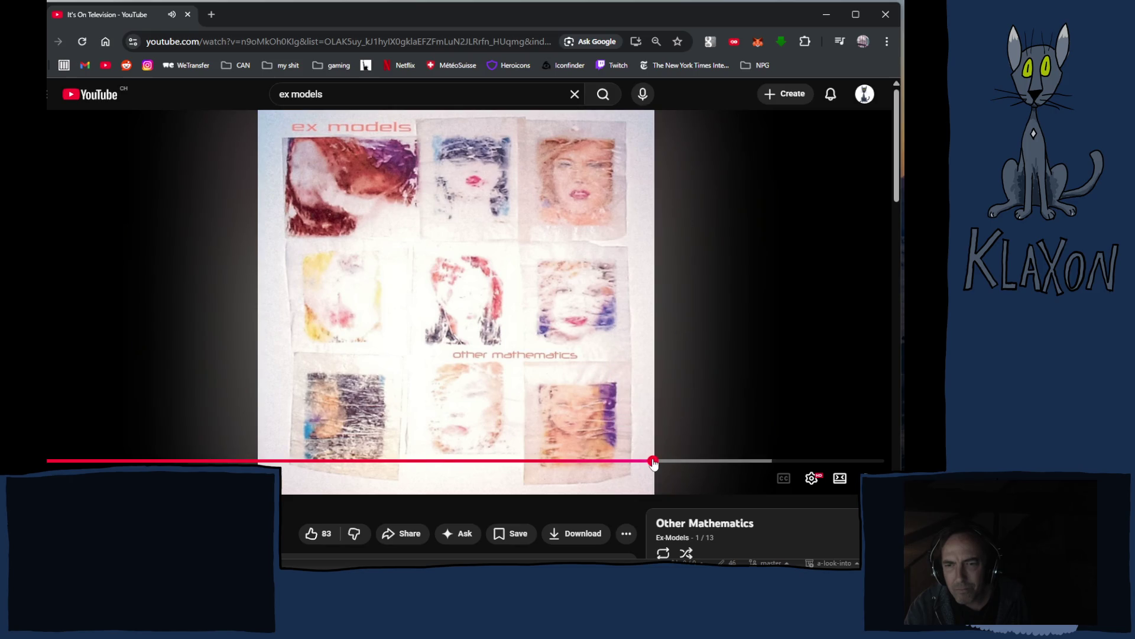
{"action": "scroll", "coordinate": [643, 476], "scroll_direction": "down", "scroll_amount": 4}
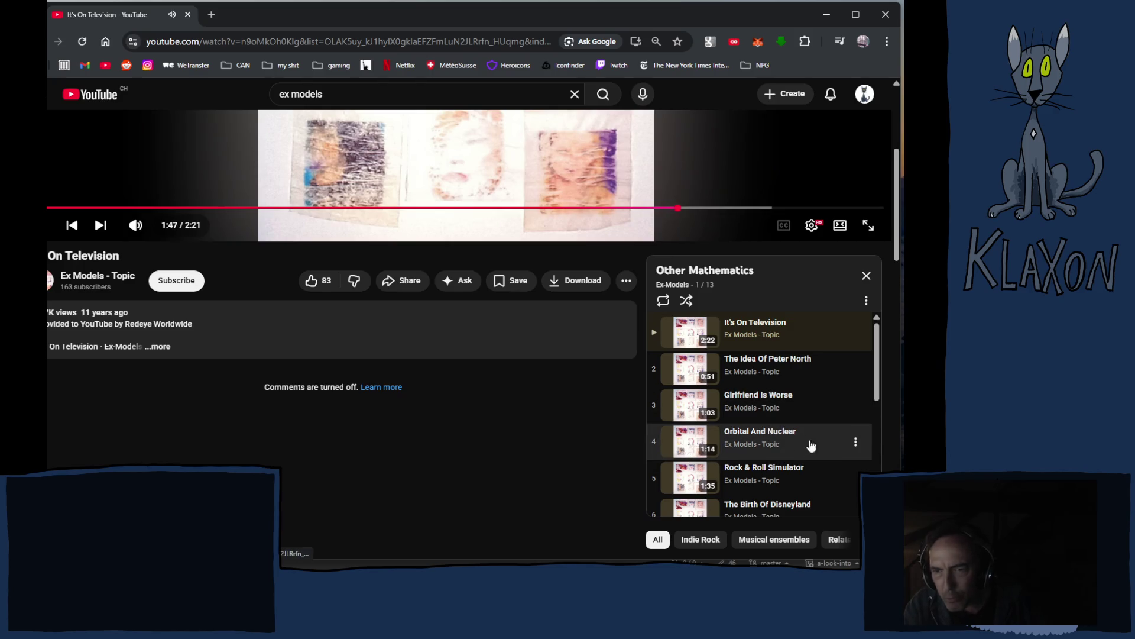
{"action": "scroll", "coordinate": [807, 458], "scroll_direction": "down", "scroll_amount": 2}
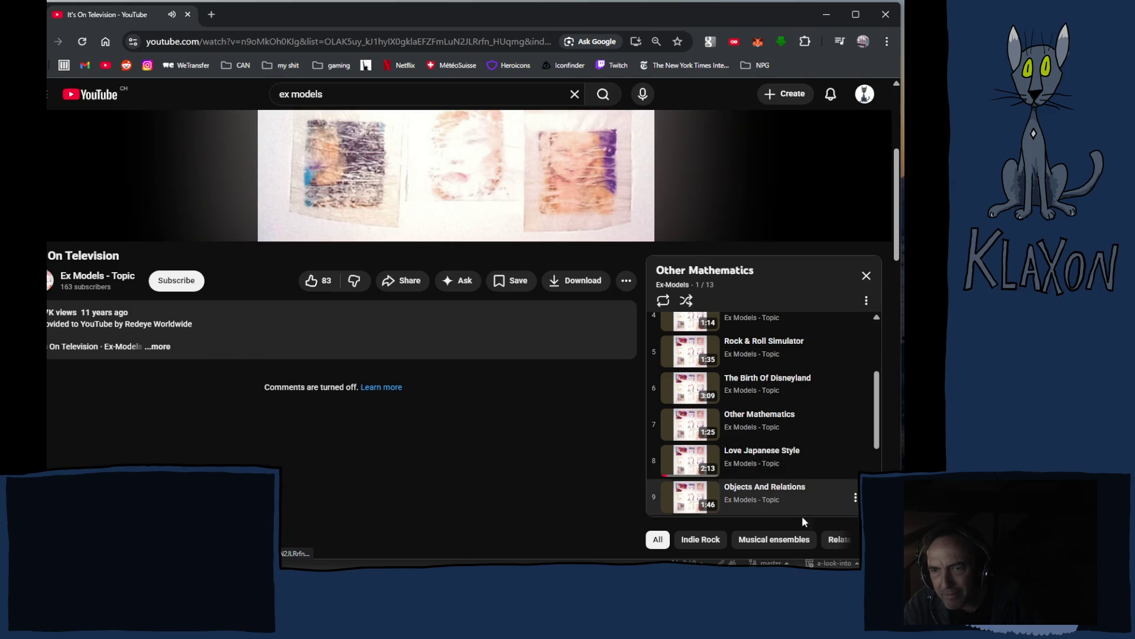
{"action": "scroll", "coordinate": [781, 494], "scroll_direction": "down", "scroll_amount": 2}
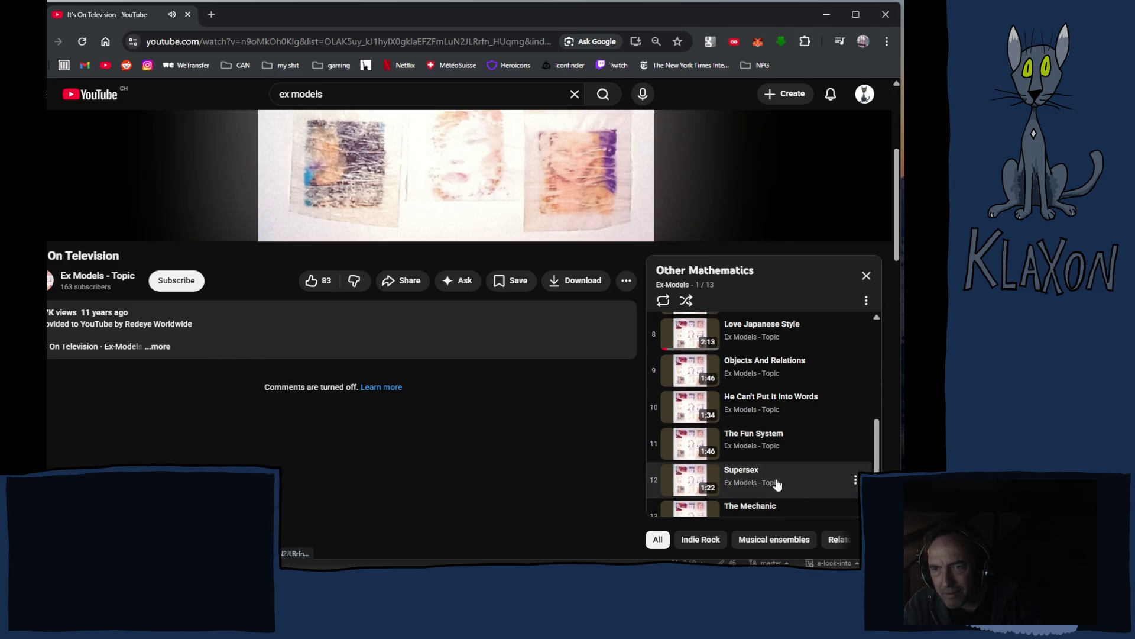
{"action": "scroll", "coordinate": [779, 484], "scroll_direction": "down", "scroll_amount": 1}
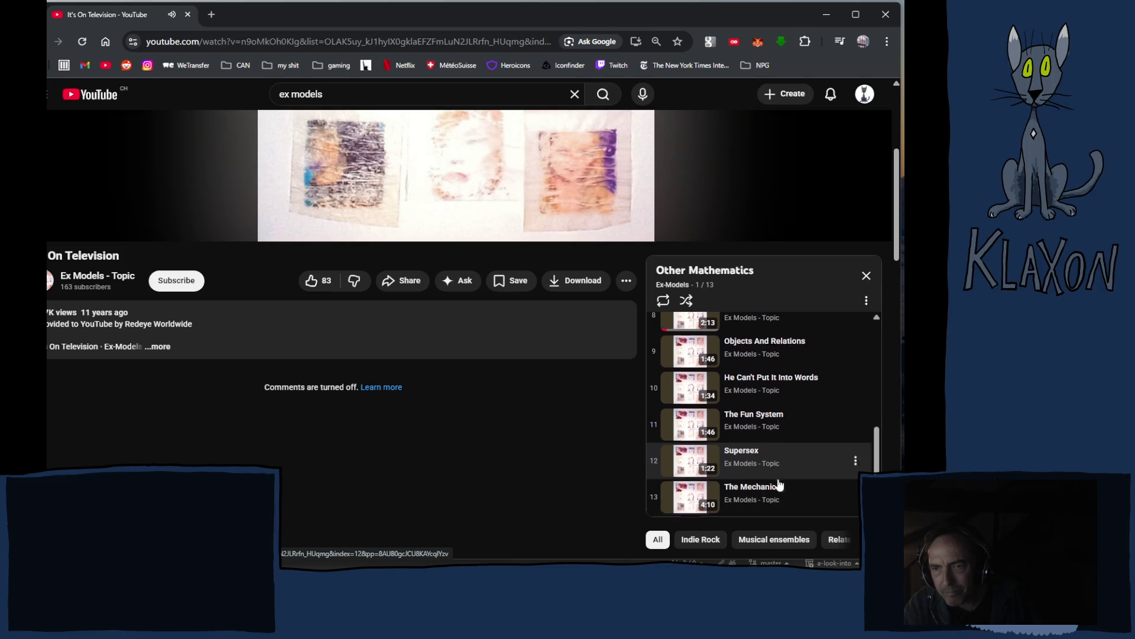
{"action": "scroll", "coordinate": [812, 490], "scroll_direction": "up", "scroll_amount": 3}
{"action": "scroll", "coordinate": [811, 490], "scroll_direction": "up", "scroll_amount": 1}
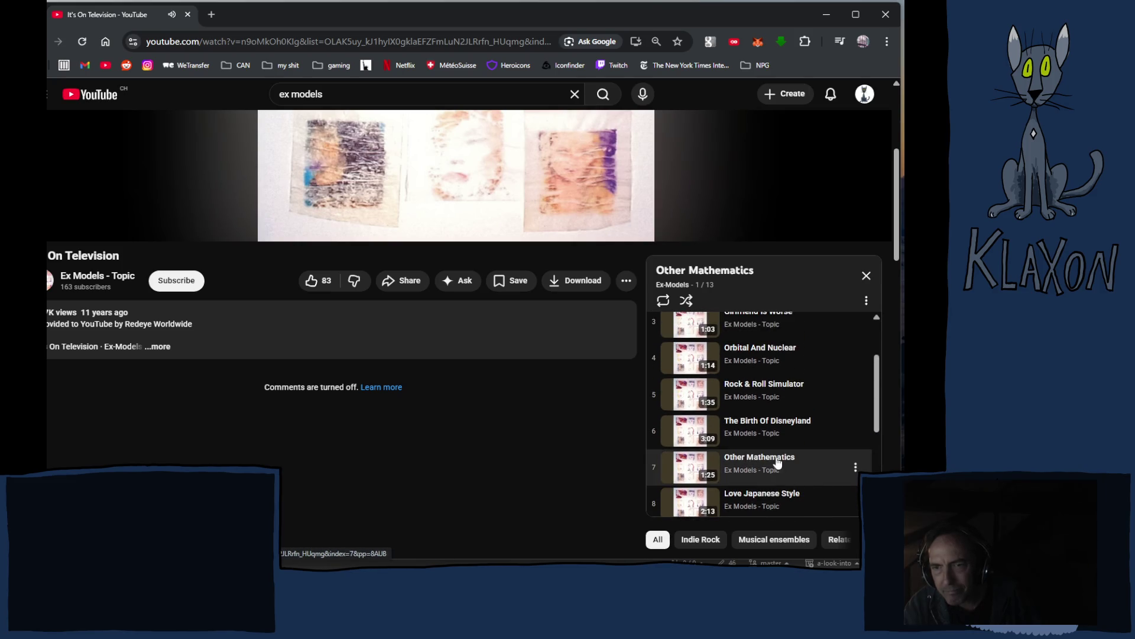
{"action": "left_click", "coordinate": [705, 367]}
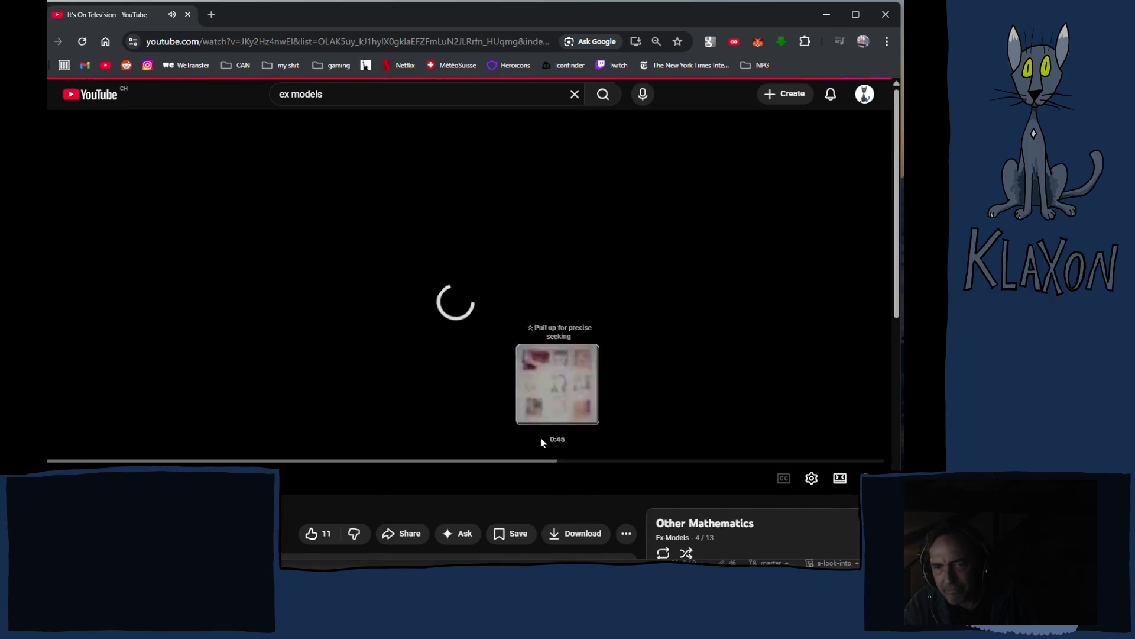
Seek Orbital And Nuclear to 0:47, then switch to track 3, Girlfriend Is Worse.
{"action": "mouse_move", "coordinate": [542, 442]}
{"action": "left_mouse_down"}
{"action": "mouse_move", "coordinate": [342, 466]}
{"action": "mouse_move", "coordinate": [166, 461]}
{"action": "left_mouse_up"}
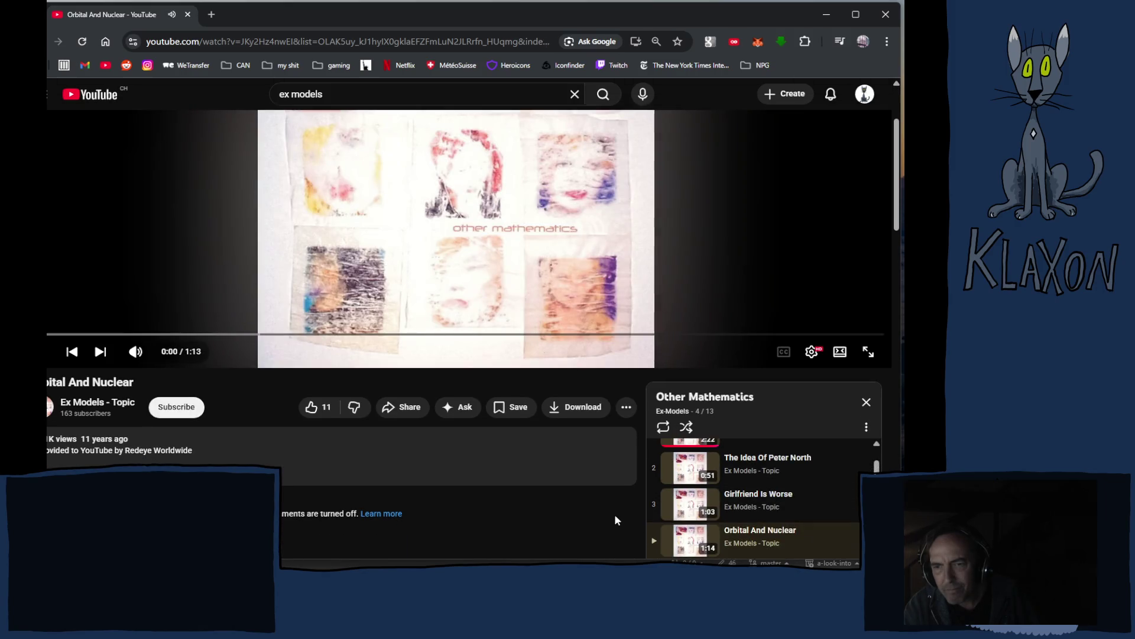
{"action": "scroll", "coordinate": [565, 502], "scroll_direction": "down", "scroll_amount": 2}
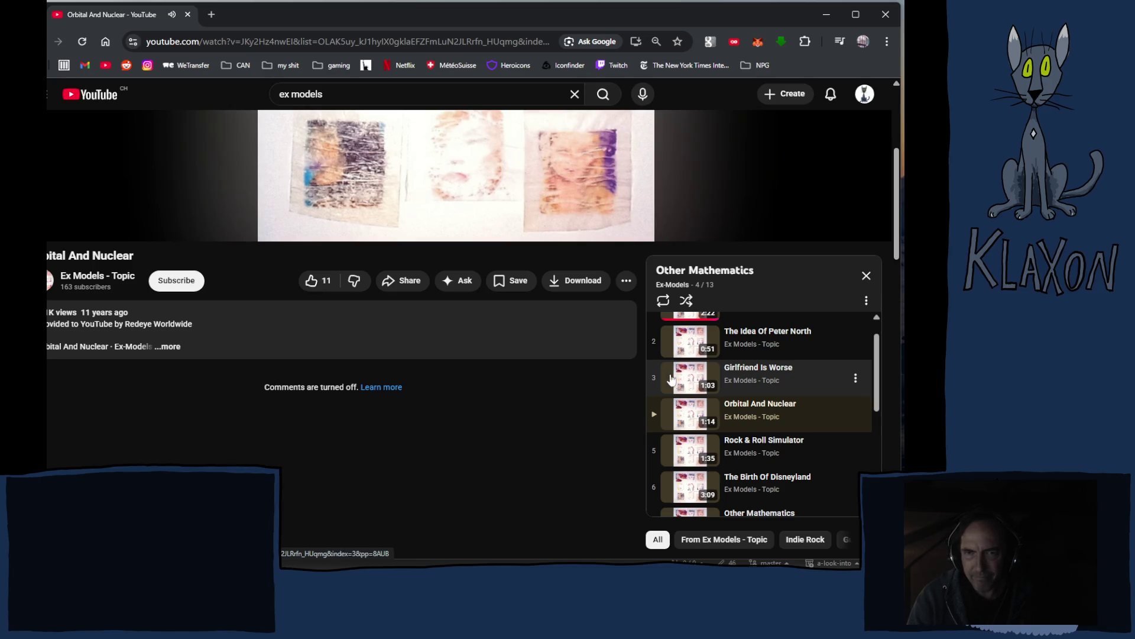
{"action": "left_click", "coordinate": [585, 210]}
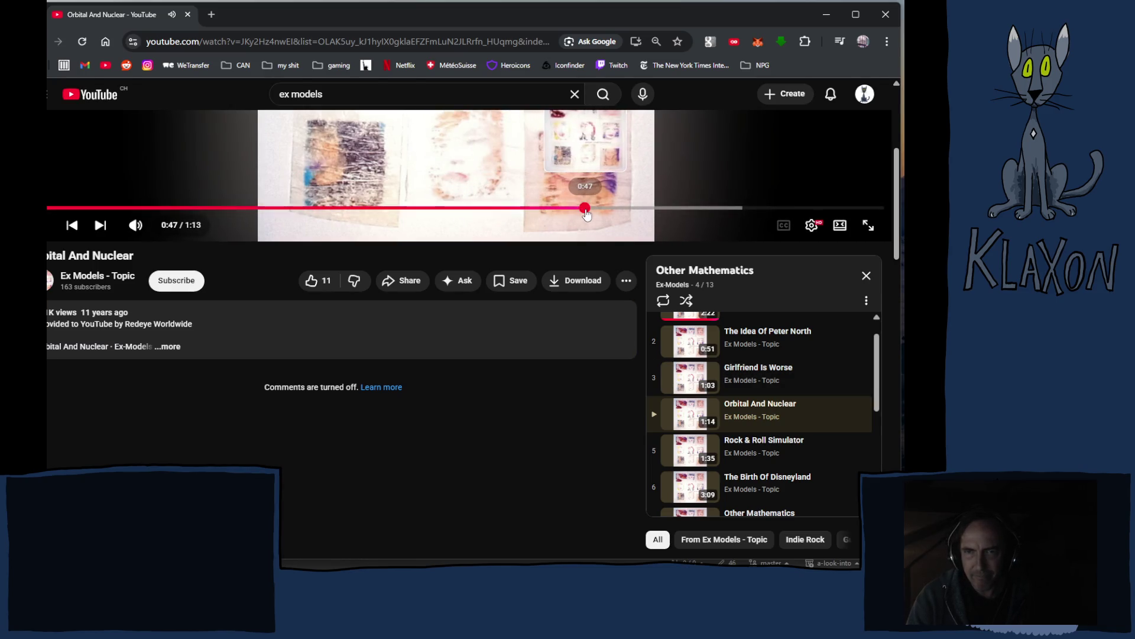
{"action": "left_click", "coordinate": [682, 378]}
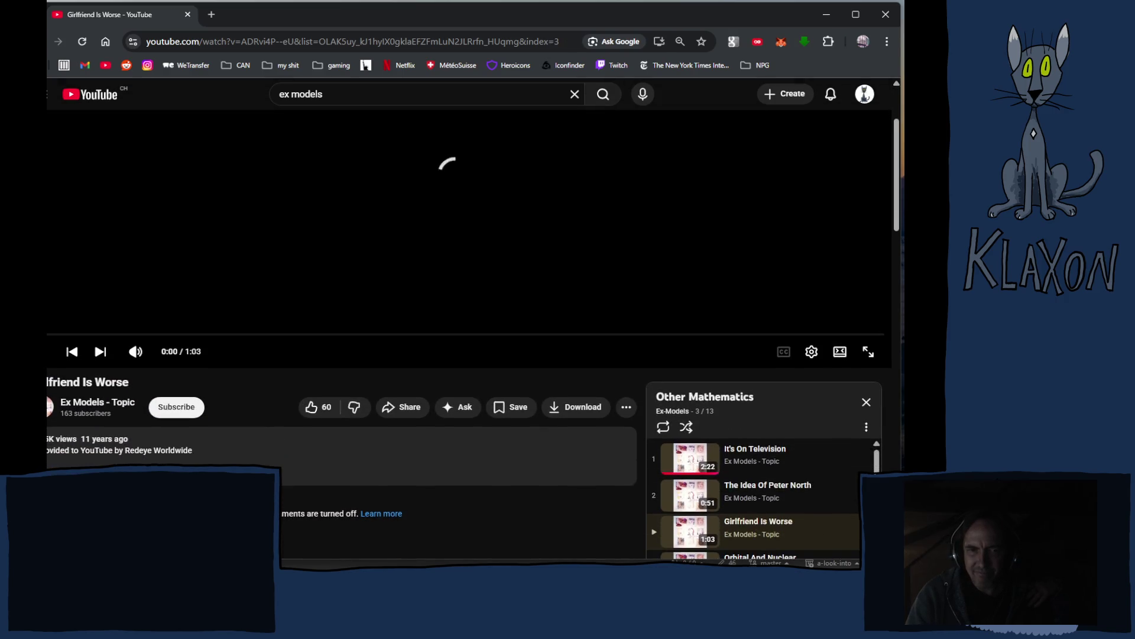
Browse the recommendations while Girlfriend Is Worse plays through to its end at 1:02.
{"action": "scroll", "coordinate": [473, 352], "scroll_direction": "down", "scroll_amount": 1}
{"action": "scroll", "coordinate": [341, 496], "scroll_direction": "down", "scroll_amount": 2}
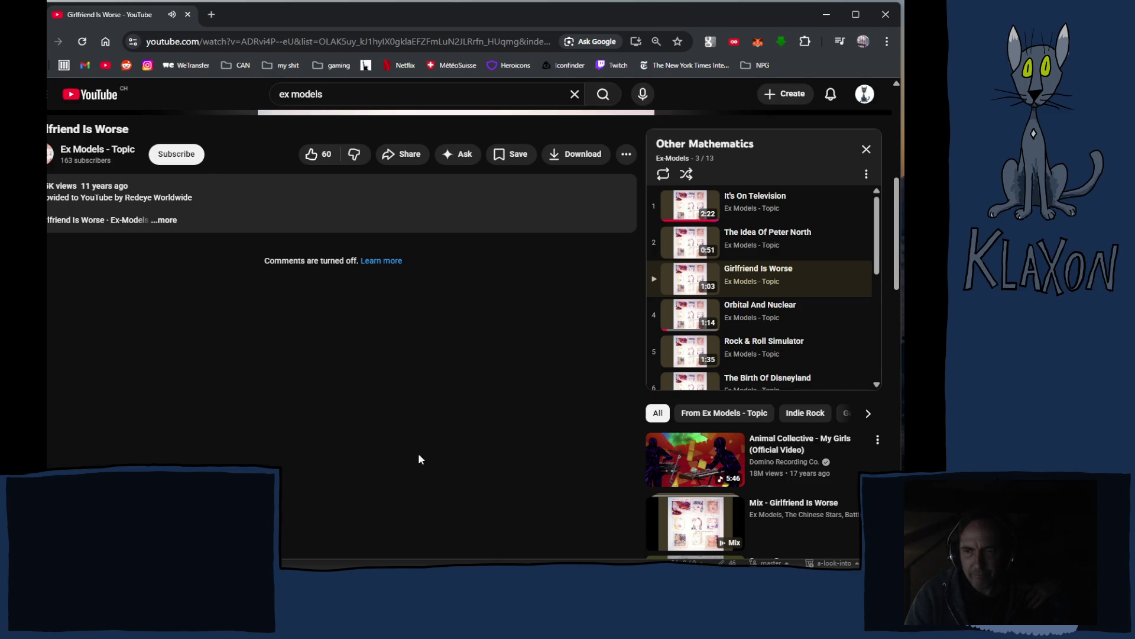
{"action": "scroll", "coordinate": [407, 456], "scroll_direction": "up", "scroll_amount": 6}
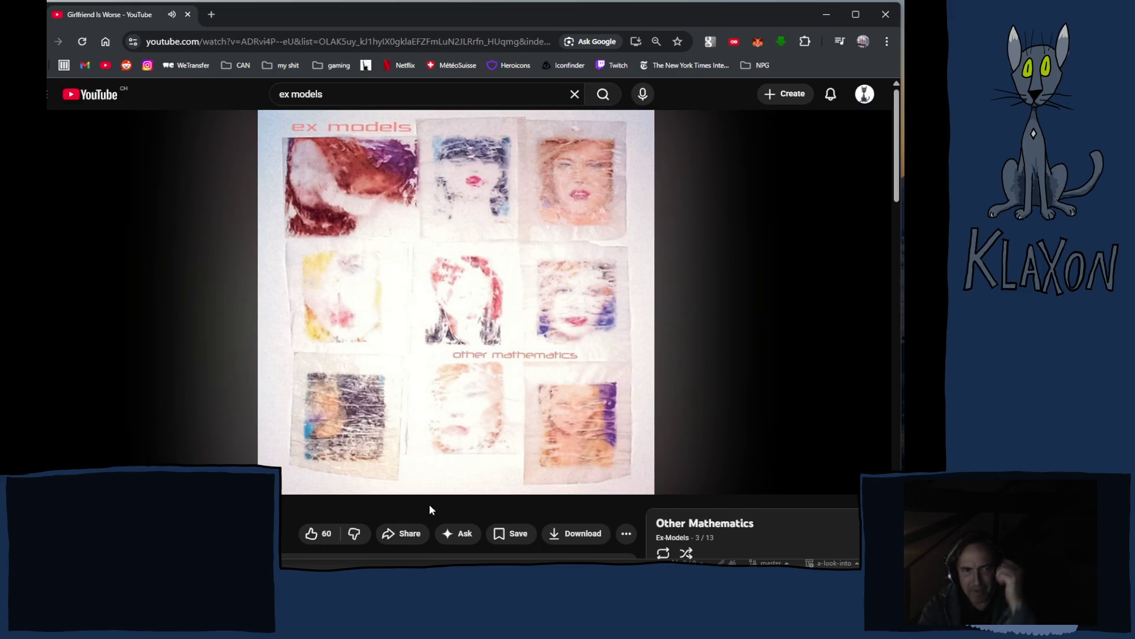
{"action": "scroll", "coordinate": [219, 385], "scroll_direction": "down", "scroll_amount": 3}
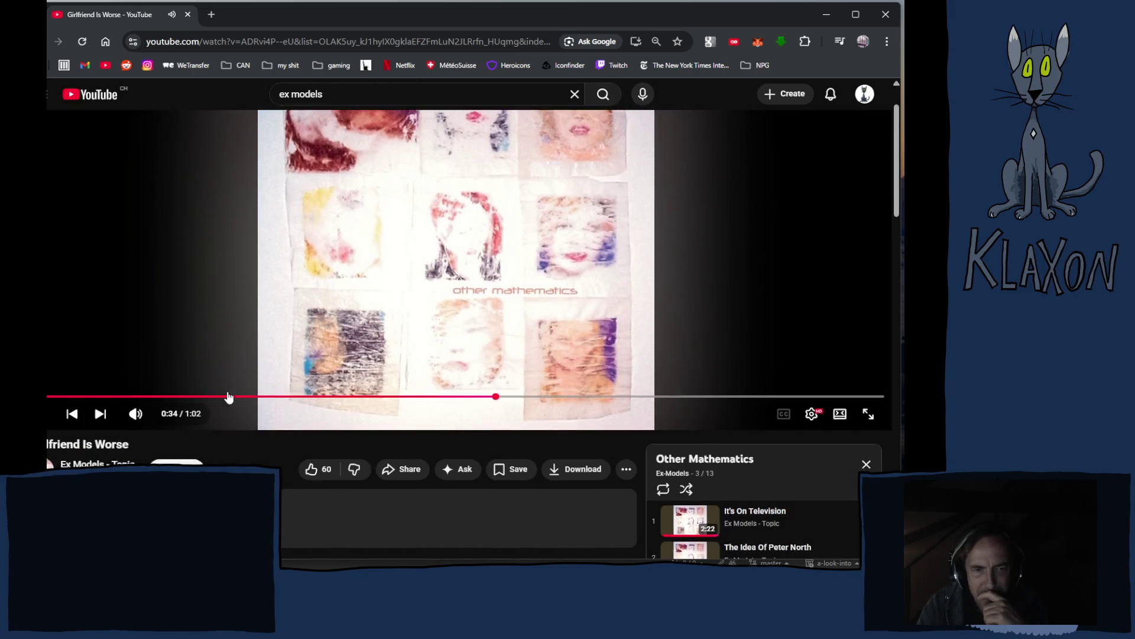
{"action": "scroll", "coordinate": [231, 393], "scroll_direction": "down", "scroll_amount": 4}
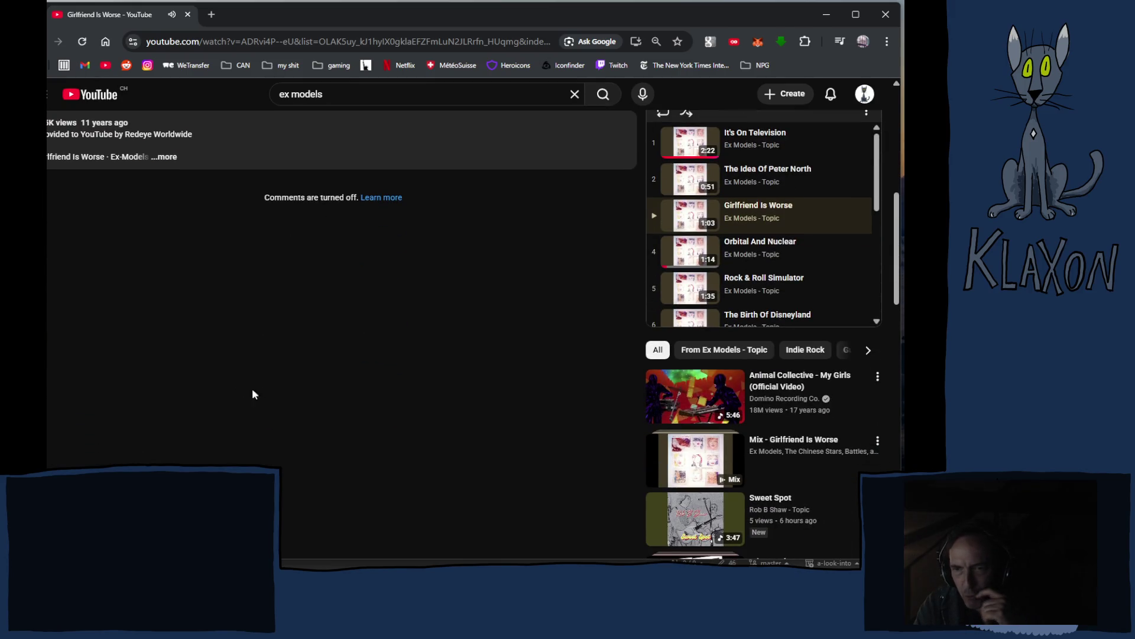
{"action": "scroll", "coordinate": [270, 389], "scroll_direction": "down", "scroll_amount": 4}
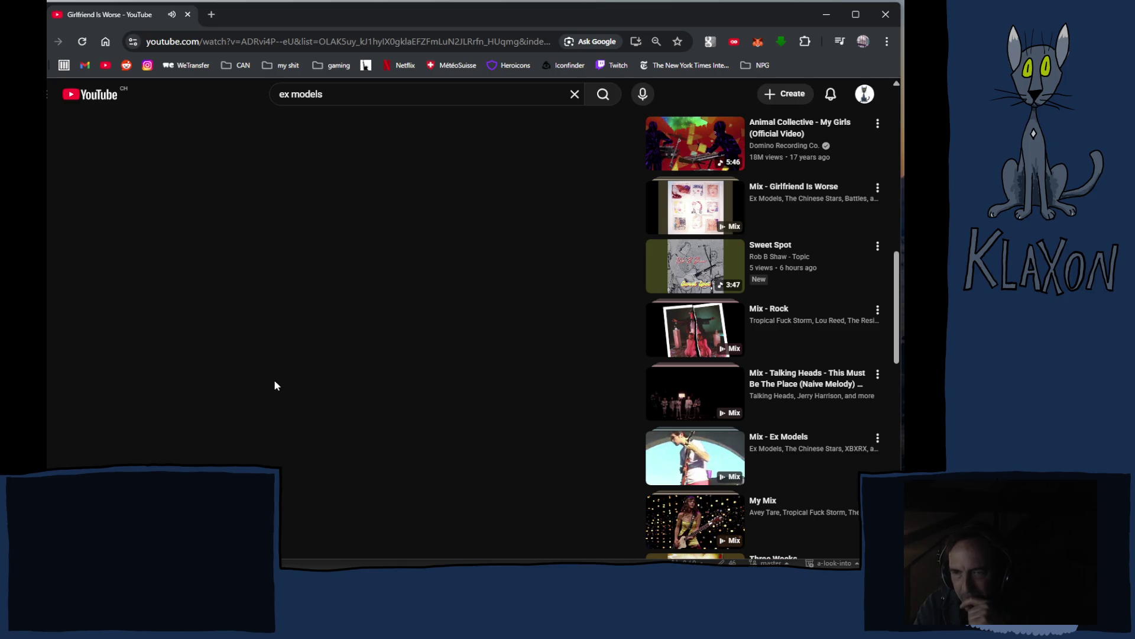
{"action": "scroll", "coordinate": [274, 385], "scroll_direction": "down", "scroll_amount": 4}
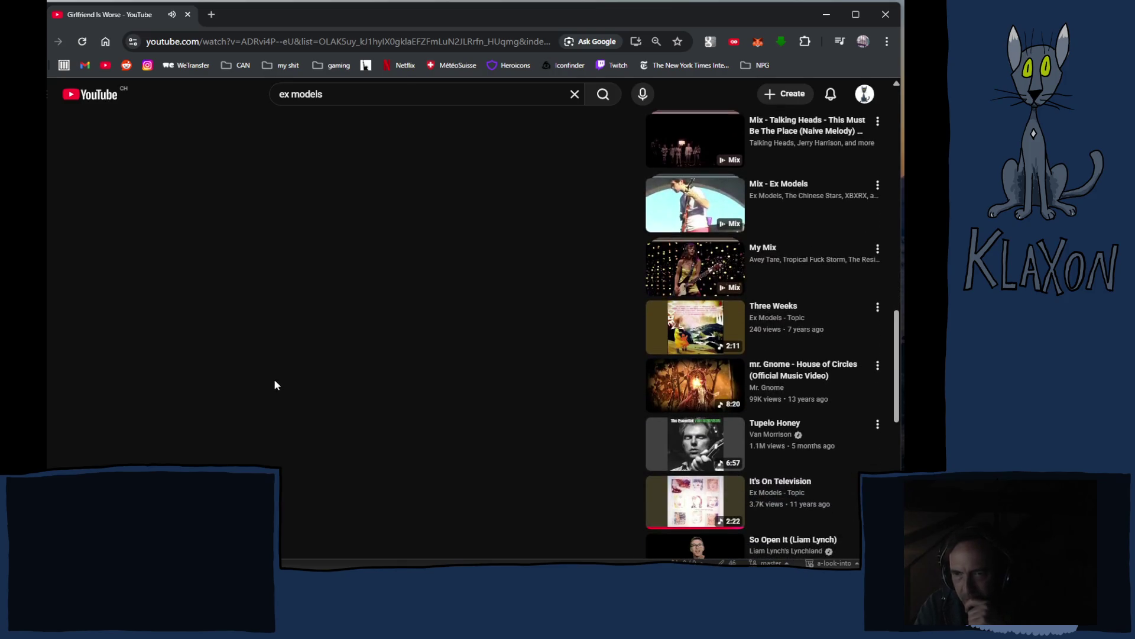
{"action": "scroll", "coordinate": [276, 383], "scroll_direction": "down", "scroll_amount": 3}
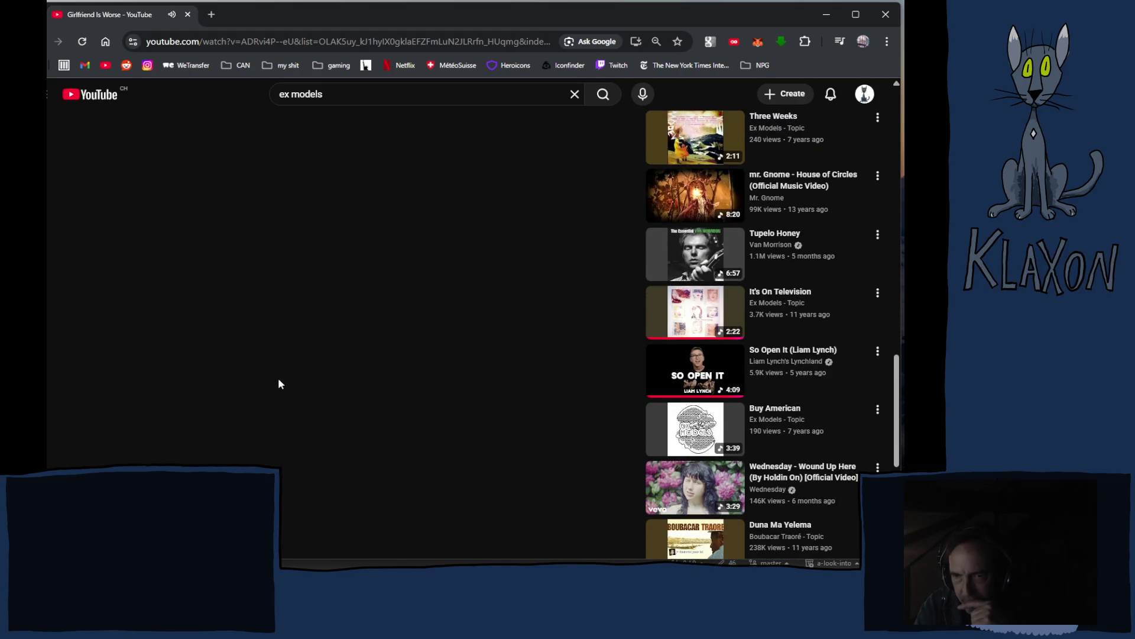
{"action": "scroll", "coordinate": [280, 385], "scroll_direction": "up", "scroll_amount": 10}
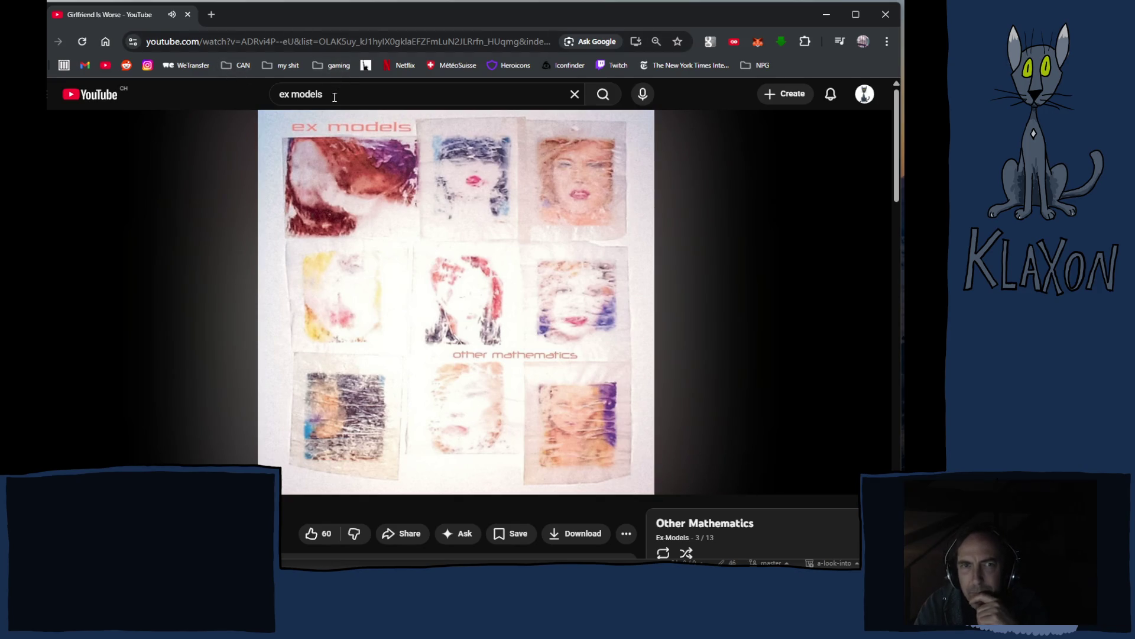
{"action": "scroll", "coordinate": [217, 347], "scroll_direction": "down", "scroll_amount": 2}
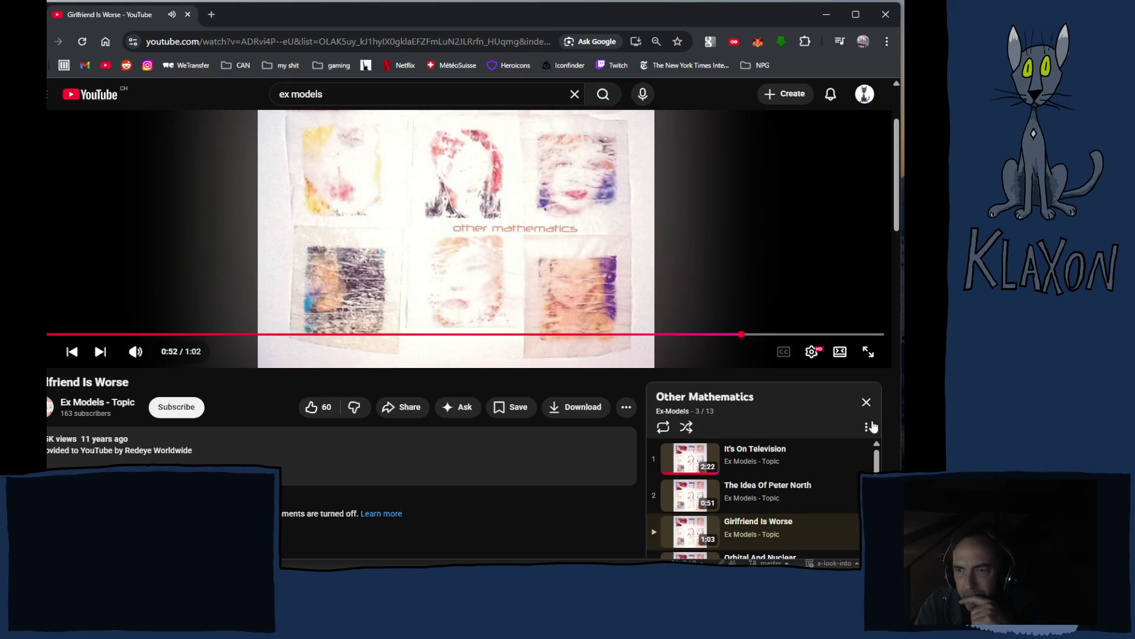
Open the album playlist's options menu, then click into the YouTube search box.
{"action": "left_click", "coordinate": [869, 427]}
{"action": "left_click", "coordinate": [839, 460]}
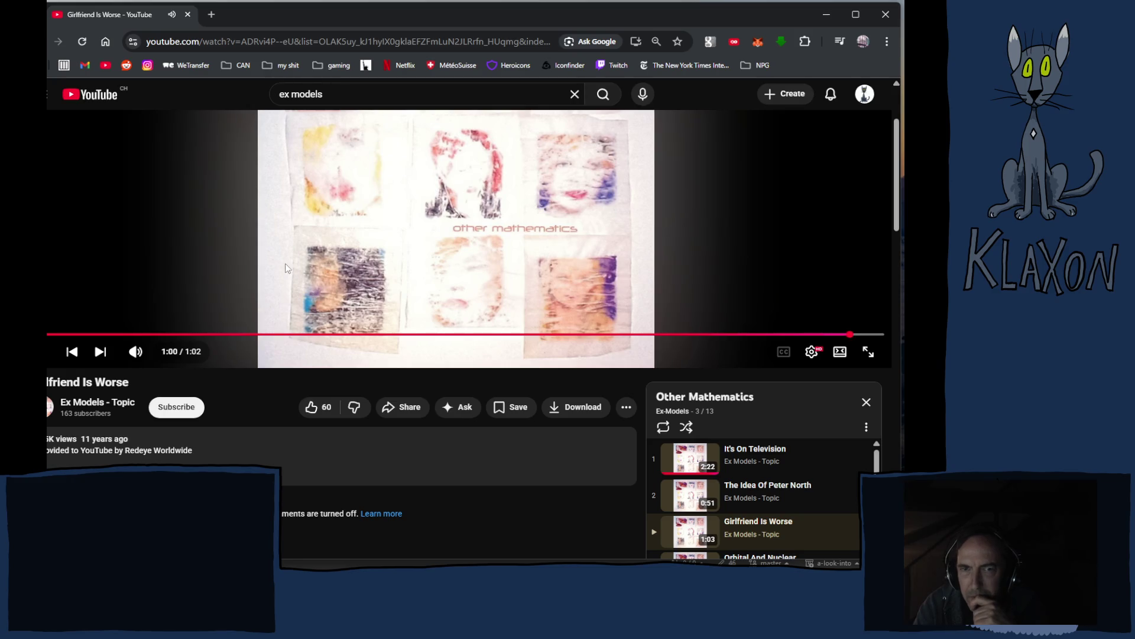
{"action": "left_click", "coordinate": [339, 97]}
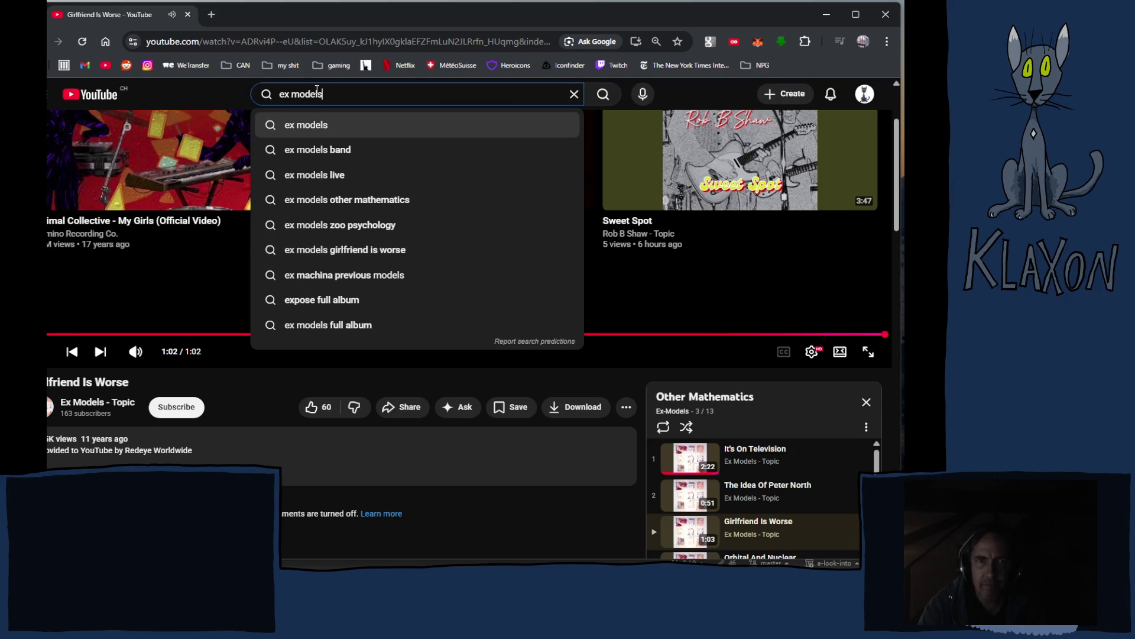
Search for 'talking heads girl' and play Talking Heads' Girlfriend Is Better (2005 Remaster).
{"action": "key", "text": "ctrl+a"}
{"action": "type", "text": "t"}
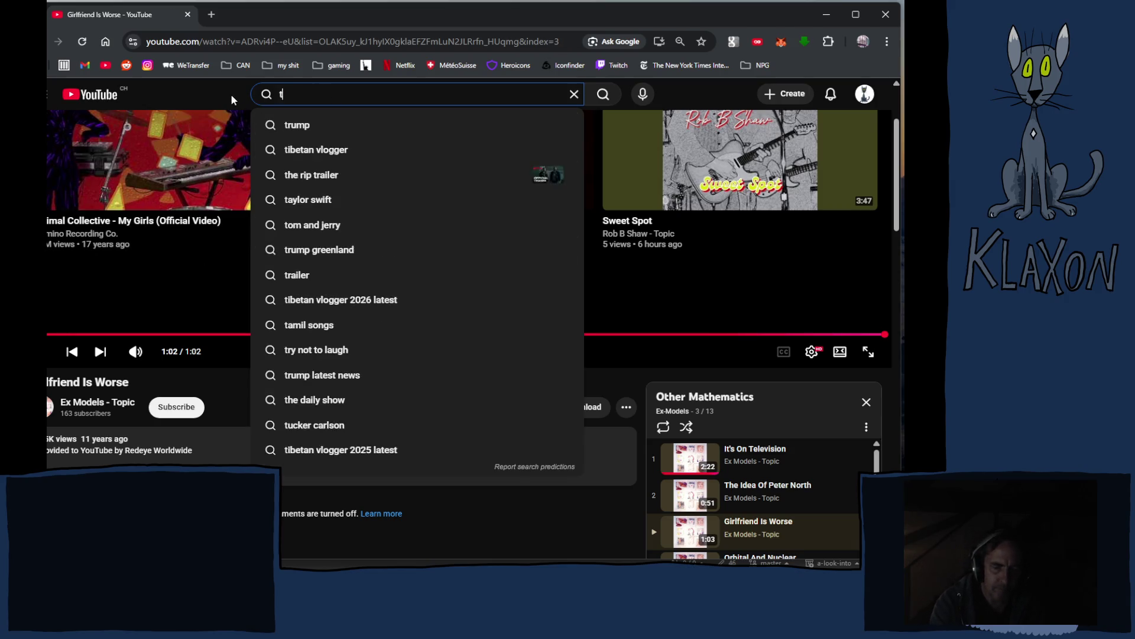
{"action": "type", "text": "alking h"}
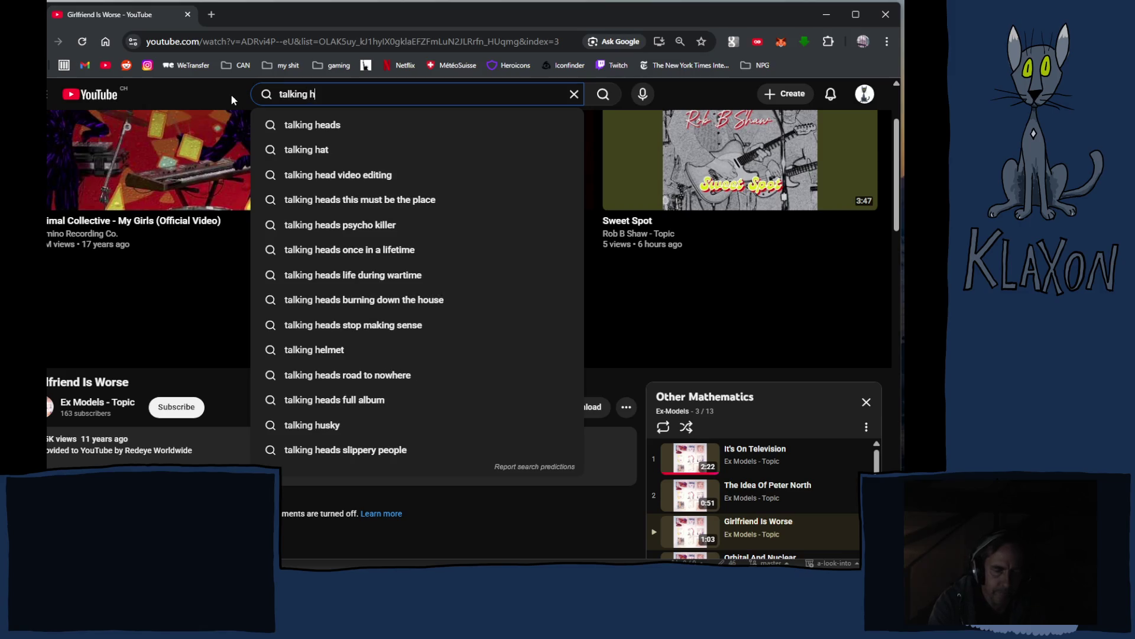
{"action": "type", "text": "eads g"}
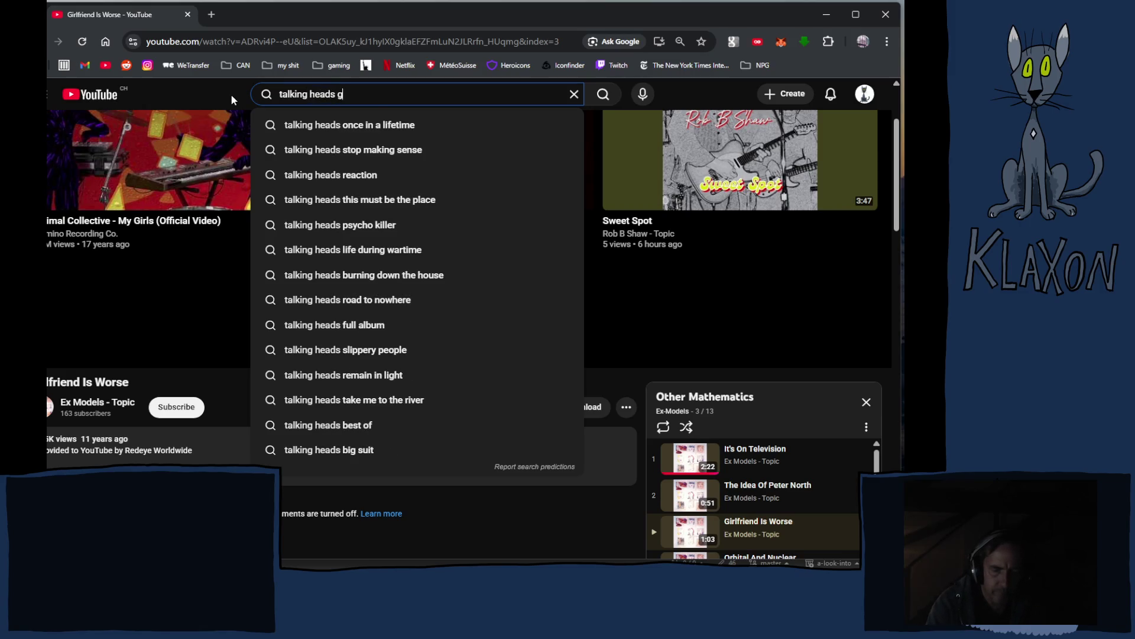
{"action": "type", "text": "irl"}
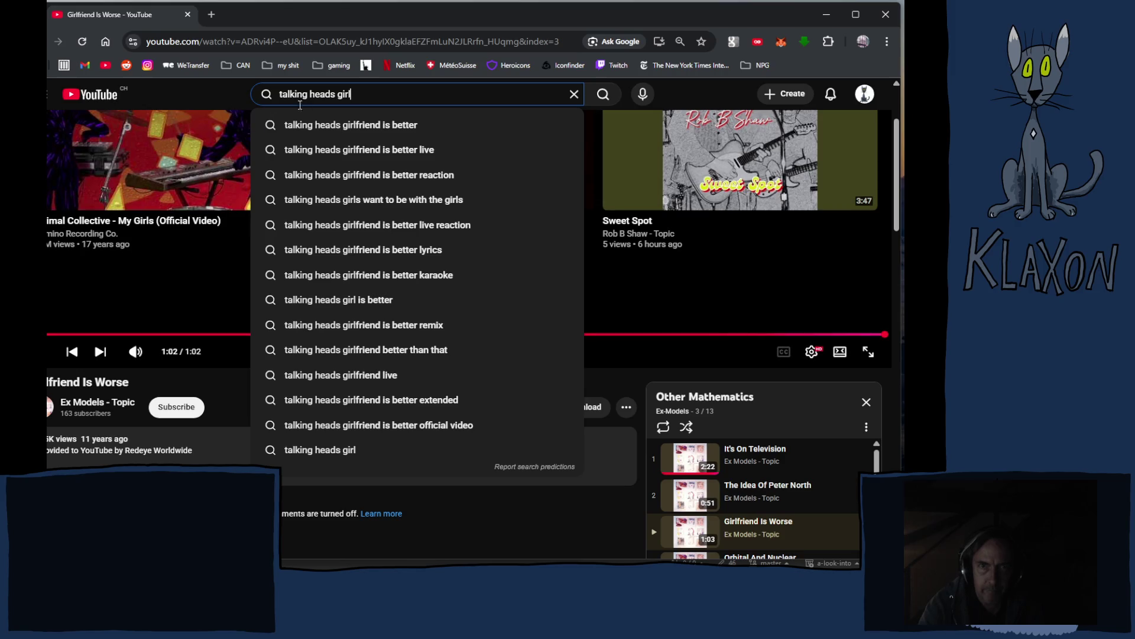
{"action": "left_click", "coordinate": [350, 125]}
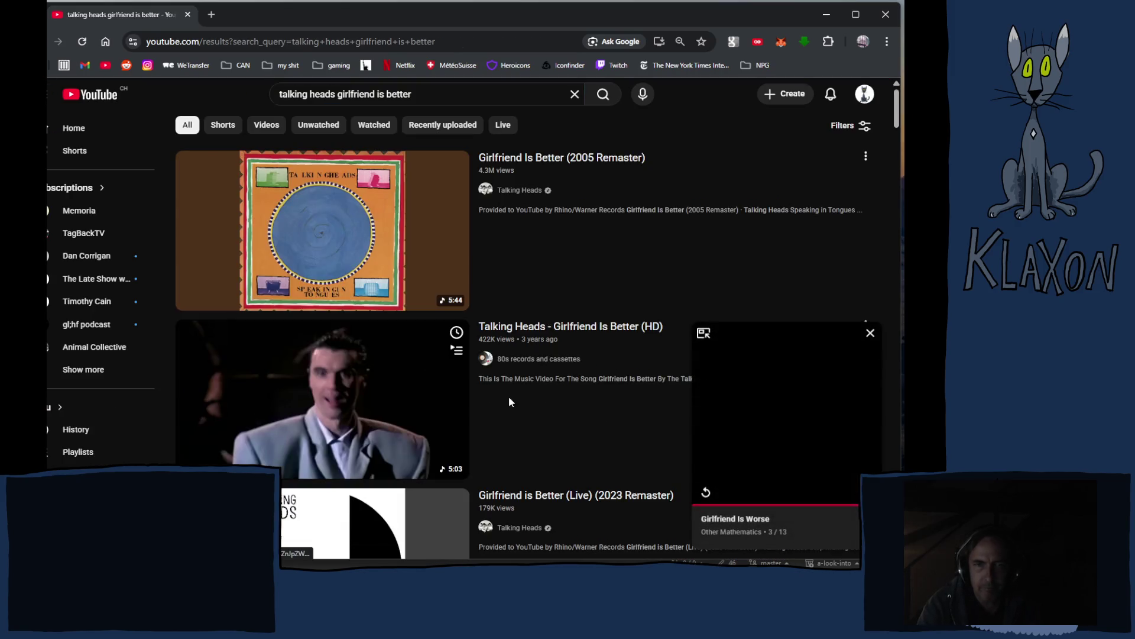
{"action": "left_click", "coordinate": [846, 479]}
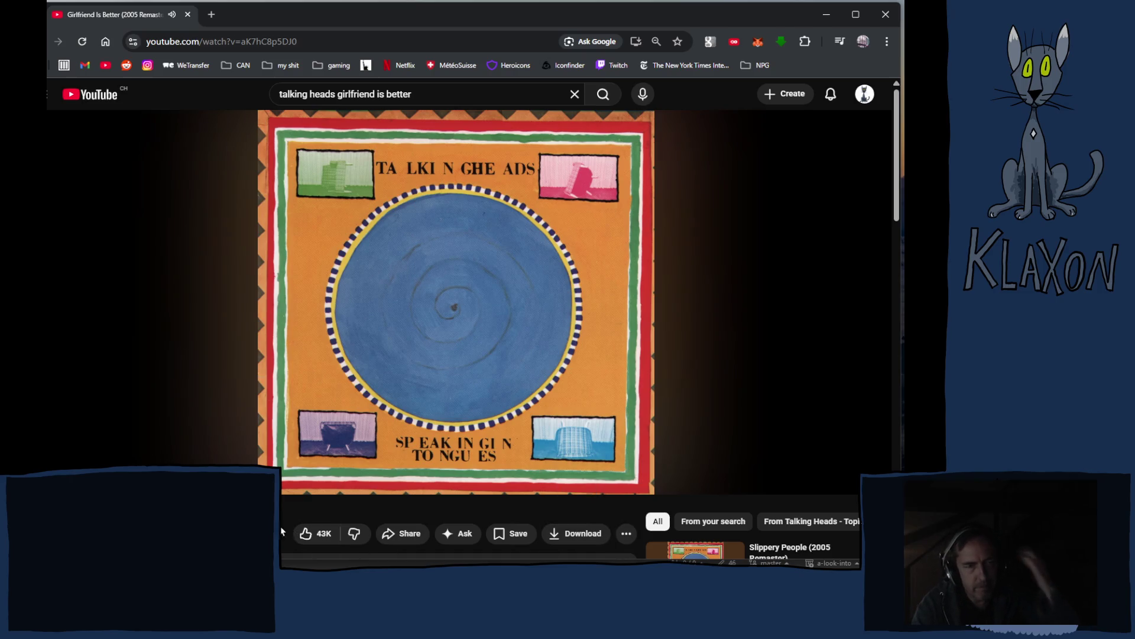
{"action": "scroll", "coordinate": [467, 331], "scroll_direction": "down", "scroll_amount": 6}
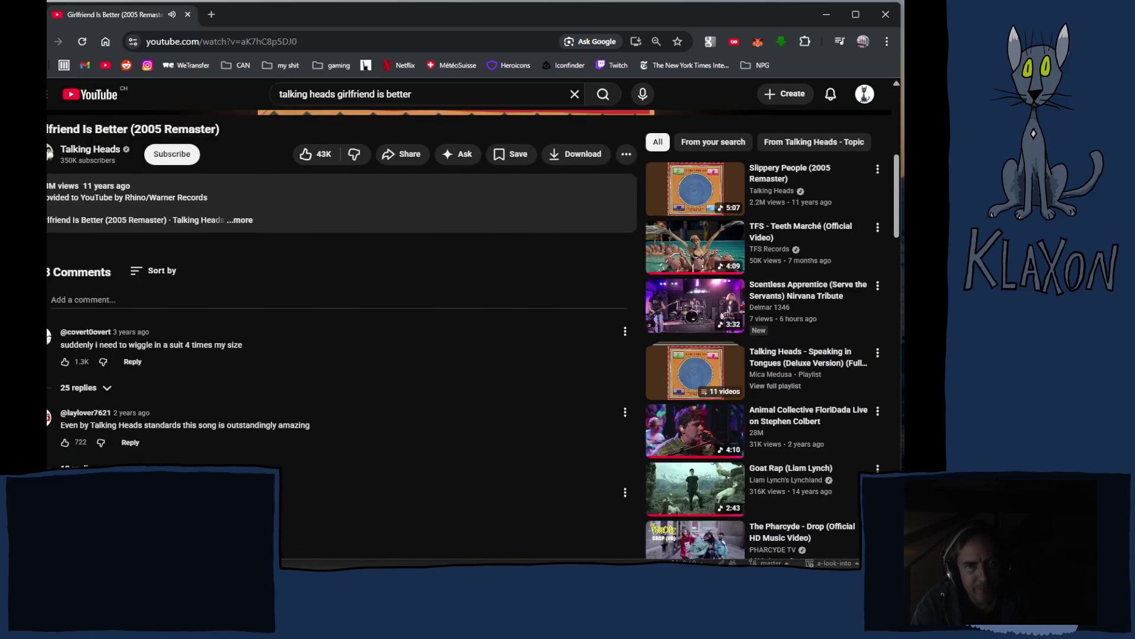
{"action": "scroll", "coordinate": [242, 413], "scroll_direction": "up", "scroll_amount": 3}
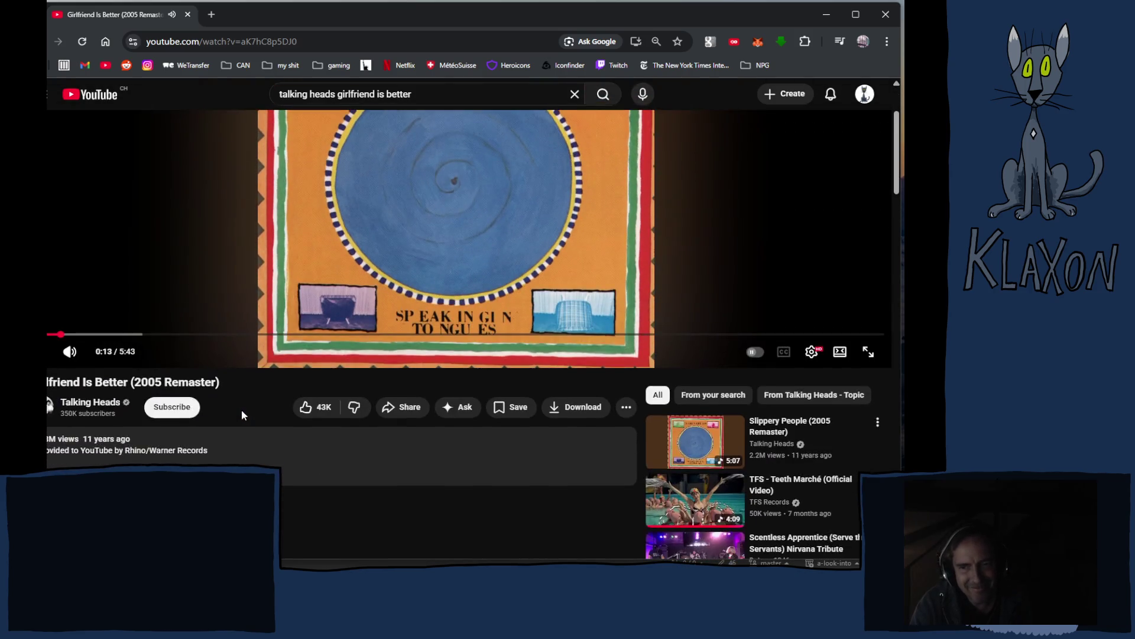
{"action": "scroll", "coordinate": [242, 416], "scroll_direction": "down", "scroll_amount": 3}
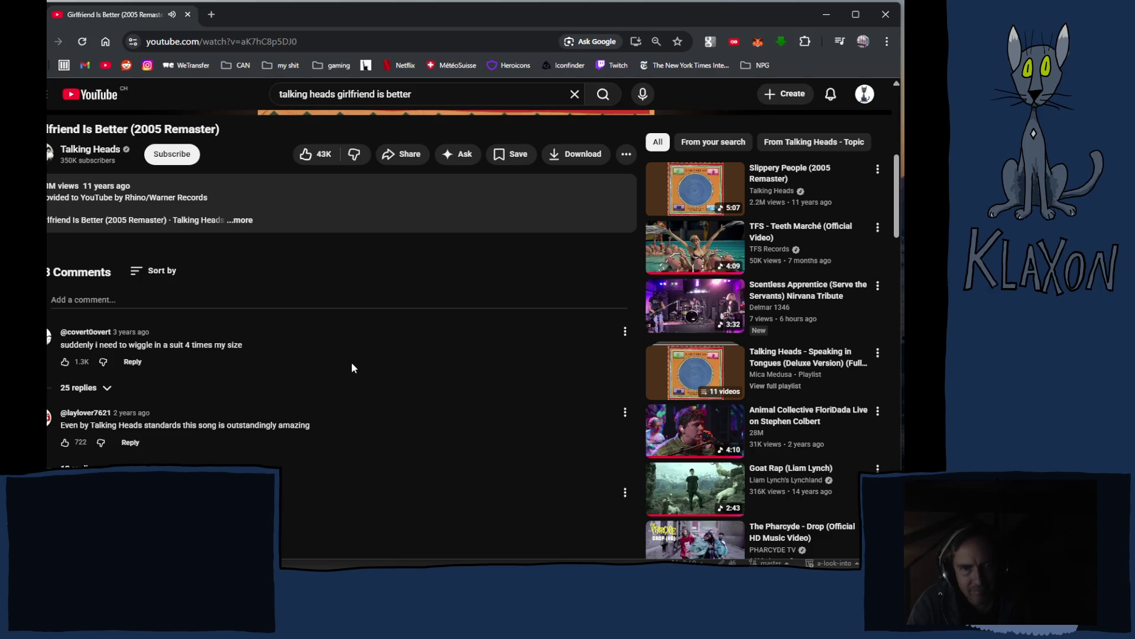
{"action": "scroll", "coordinate": [353, 370], "scroll_direction": "down", "scroll_amount": 2}
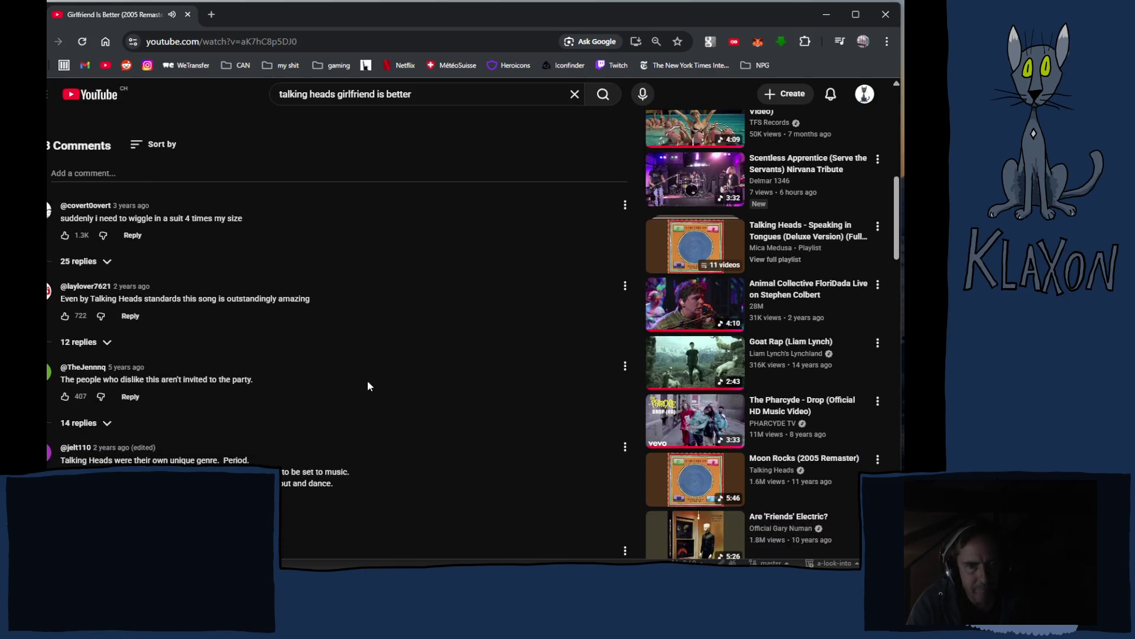
{"action": "scroll", "coordinate": [355, 393], "scroll_direction": "down", "scroll_amount": 2}
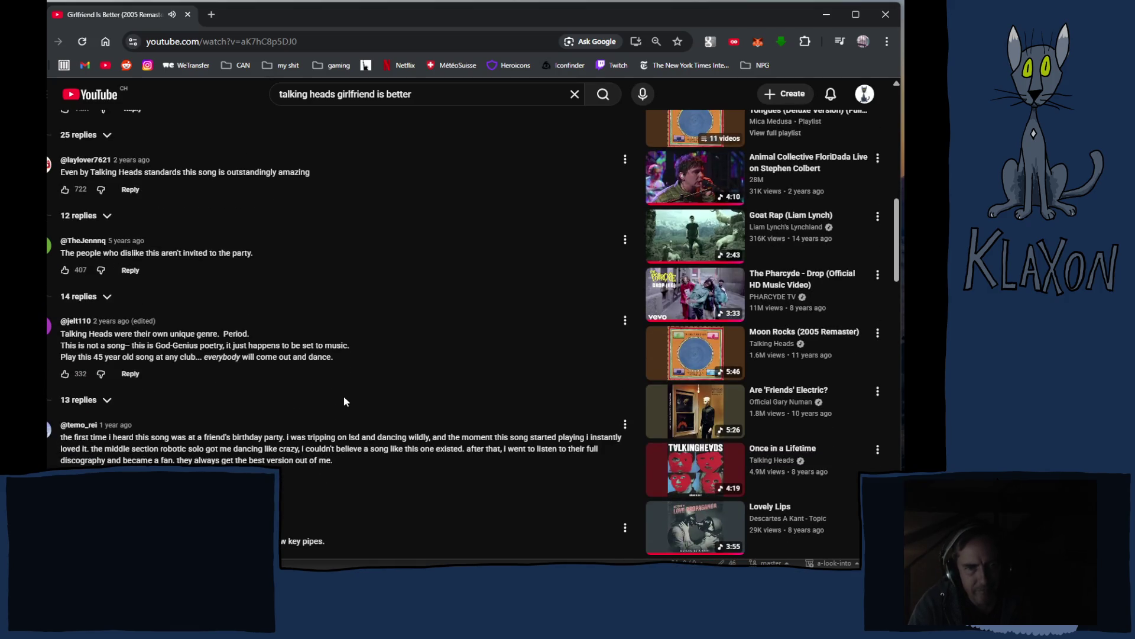
{"action": "scroll", "coordinate": [341, 389], "scroll_direction": "down", "scroll_amount": 1}
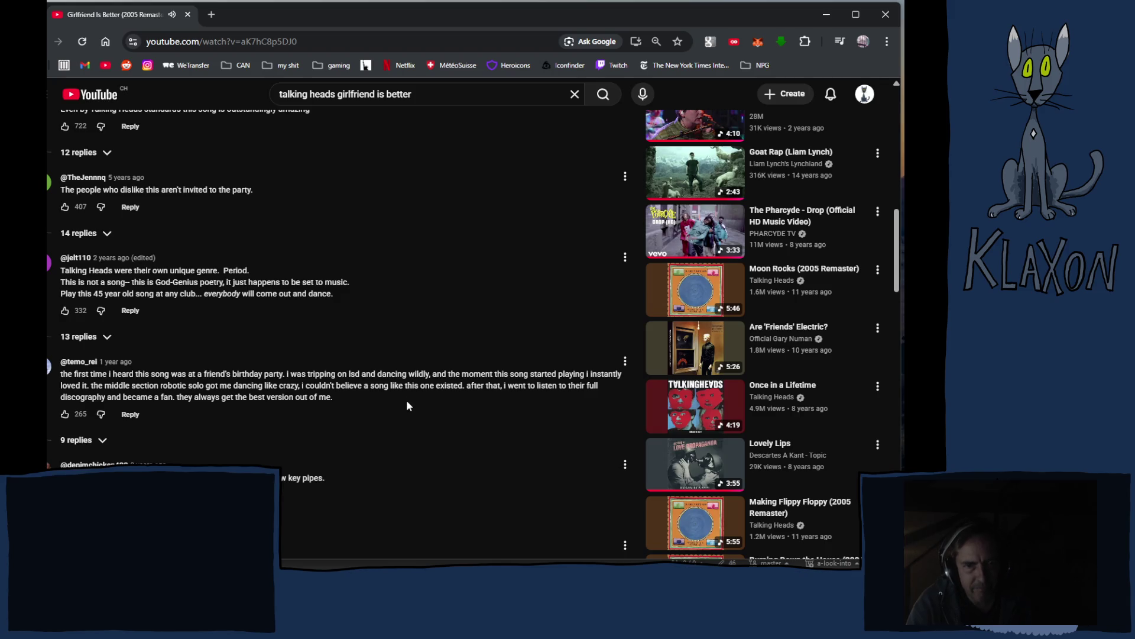
{"action": "scroll", "coordinate": [406, 402], "scroll_direction": "down", "scroll_amount": 1}
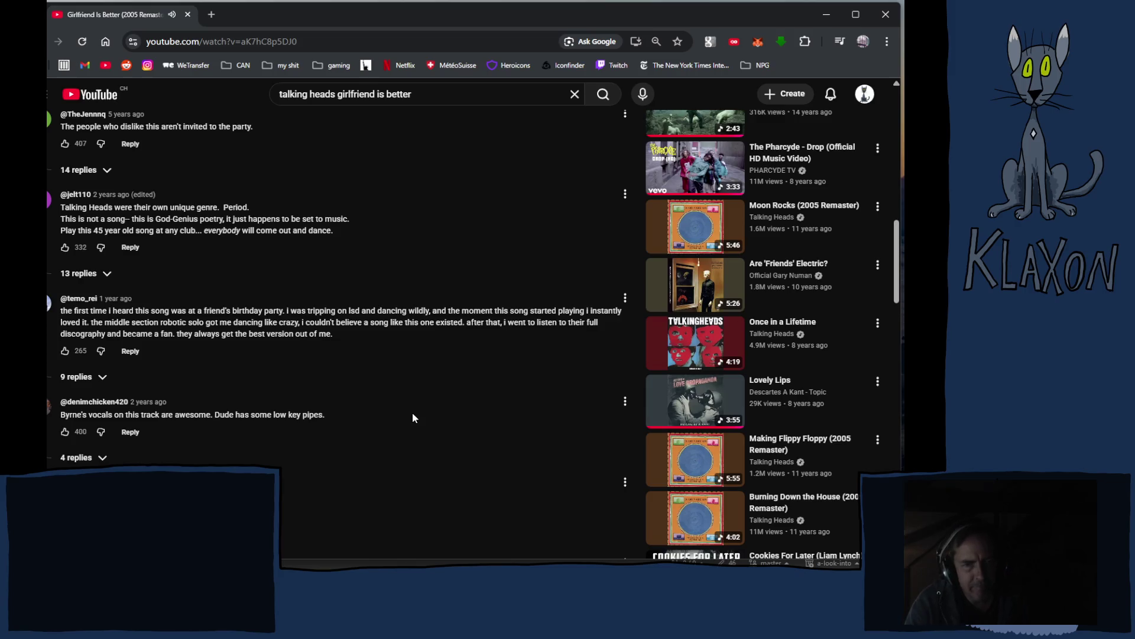
{"action": "scroll", "coordinate": [402, 412], "scroll_direction": "down", "scroll_amount": 2}
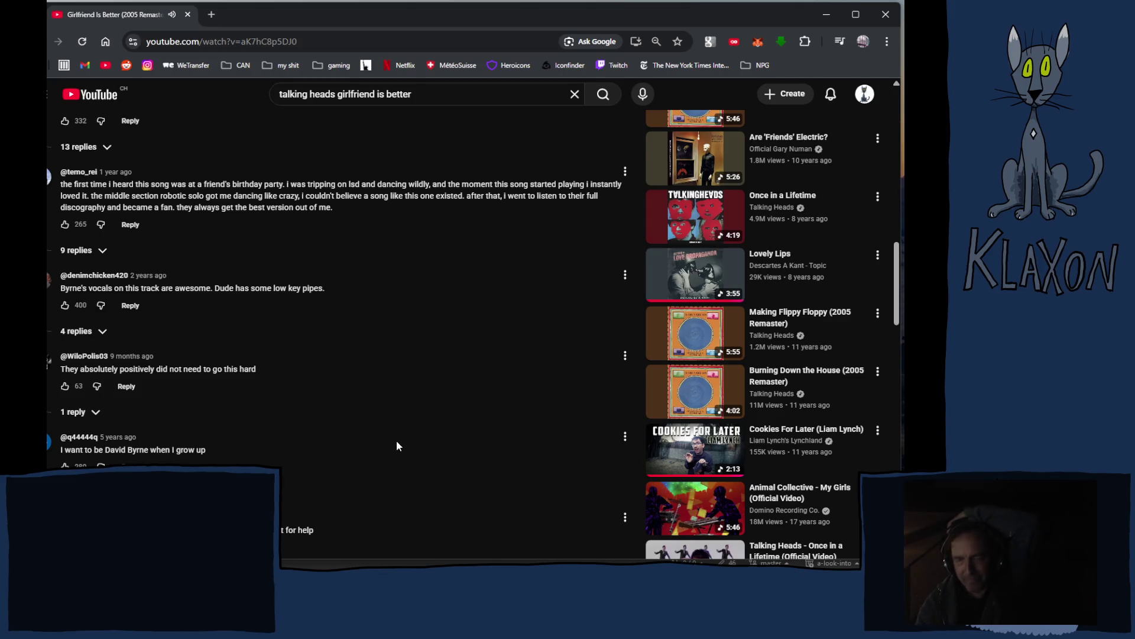
{"action": "scroll", "coordinate": [396, 440], "scroll_direction": "up", "scroll_amount": 15}
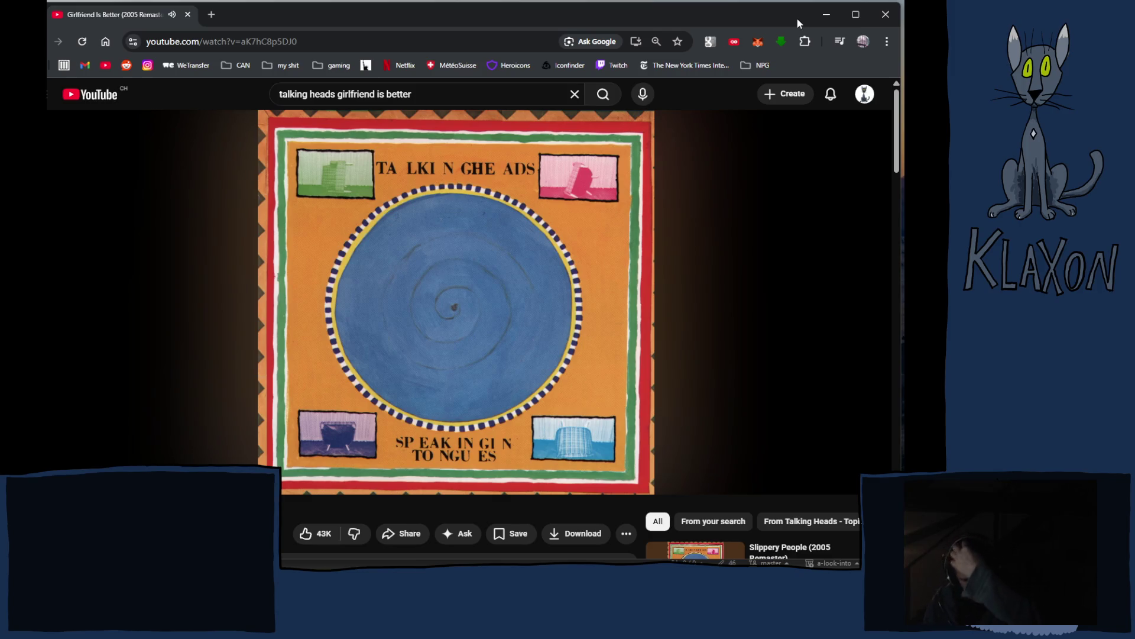
Open the navigation sidebar and go to the saved Playlists library page.
{"action": "mouse_move", "coordinate": [802, 280]}
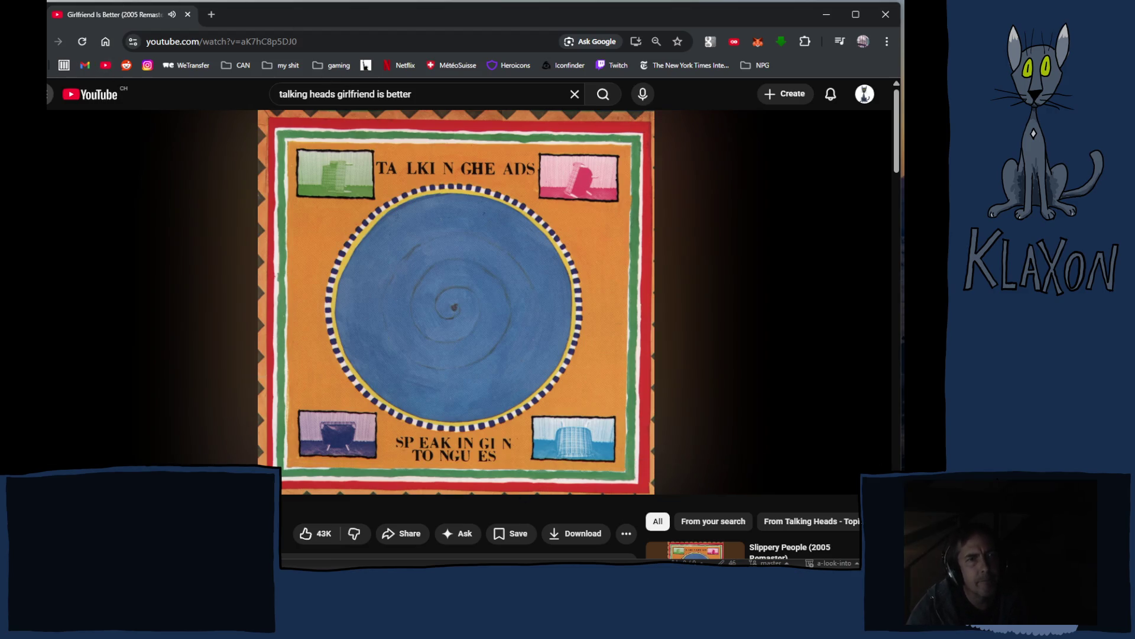
{"action": "left_click", "coordinate": [48, 99]}
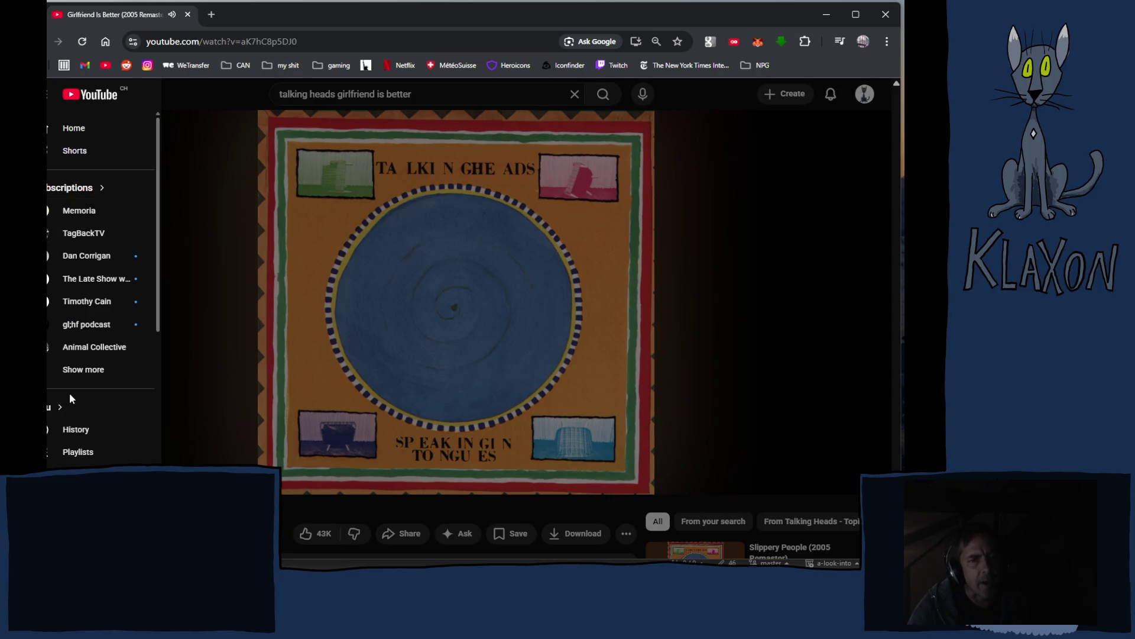
{"action": "left_click", "coordinate": [83, 452]}
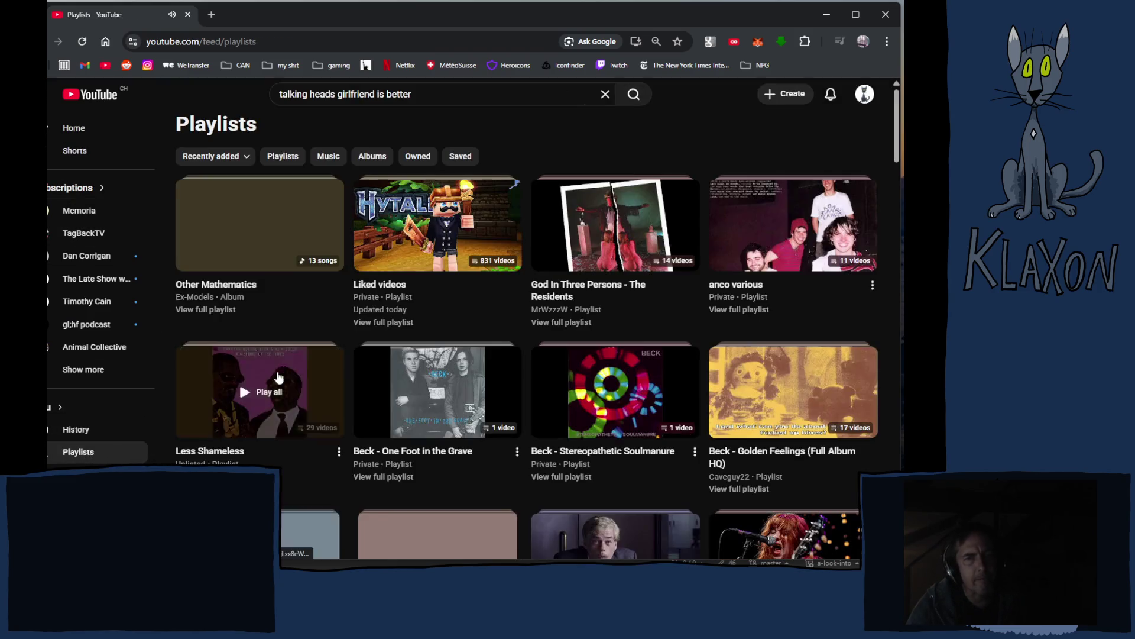
Open Ex Models - Topic from the Other Mathematics playlist and play all of Zoo Psychology.
{"action": "left_click", "coordinate": [198, 297]}
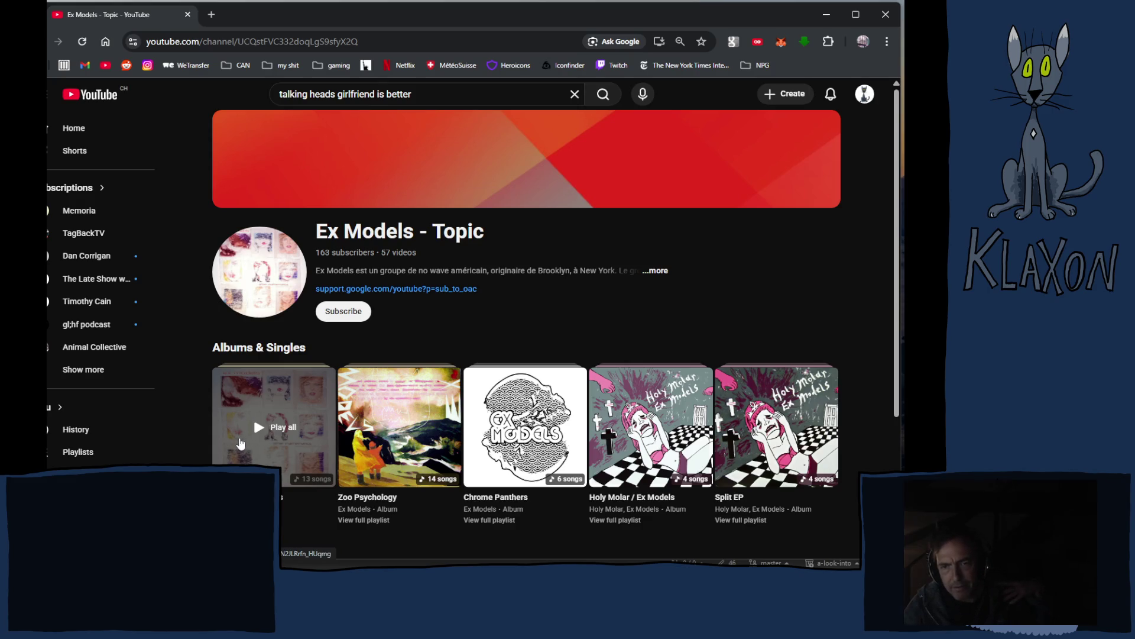
{"action": "scroll", "coordinate": [706, 460], "scroll_direction": "down", "scroll_amount": 2}
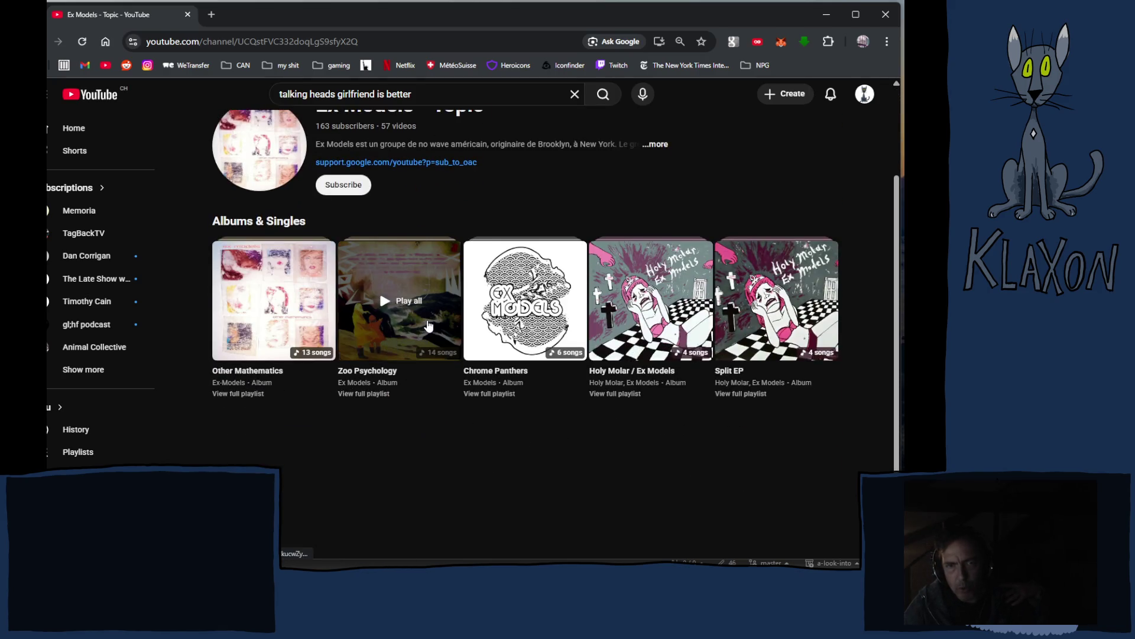
{"action": "left_click", "coordinate": [427, 323]}
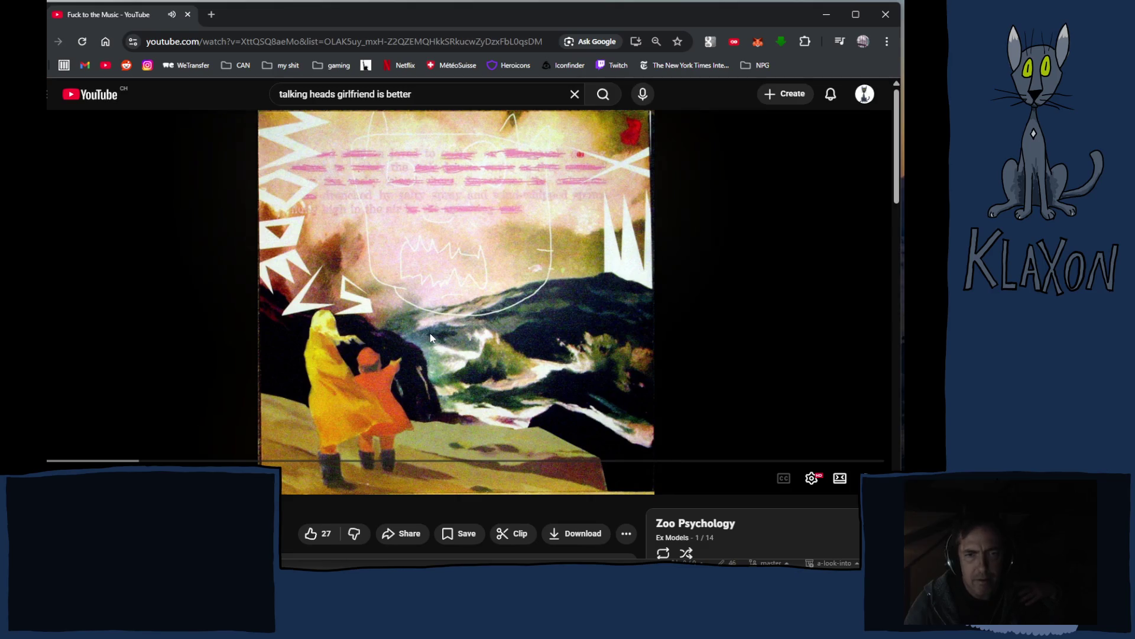
{"action": "scroll", "coordinate": [430, 338], "scroll_direction": "down", "scroll_amount": 2}
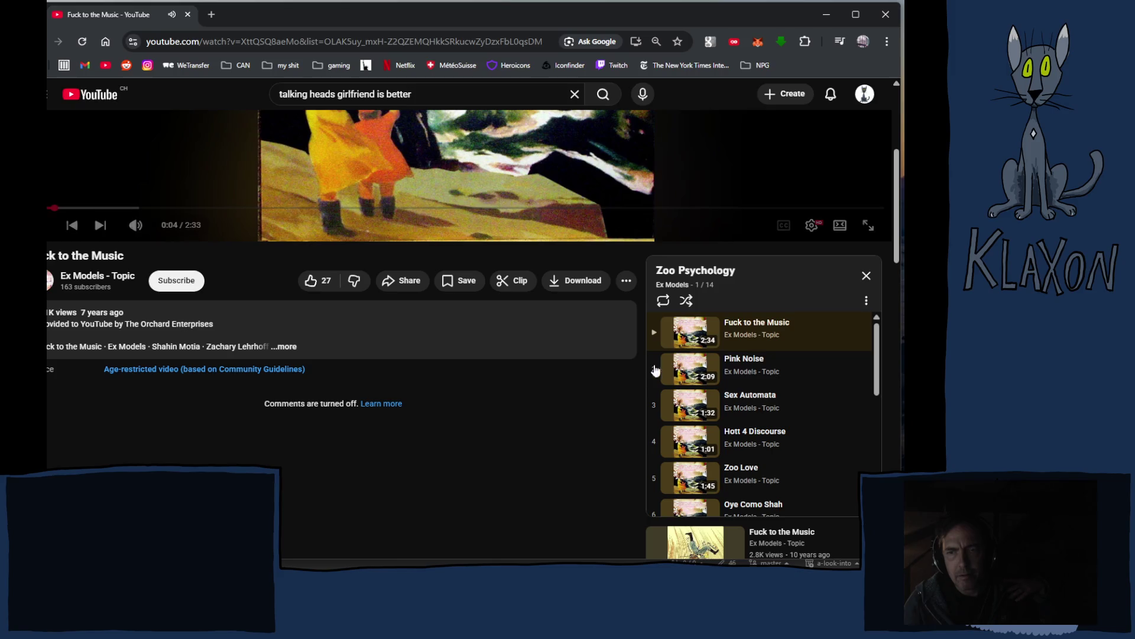
{"action": "scroll", "coordinate": [351, 364], "scroll_direction": "up", "scroll_amount": 5}
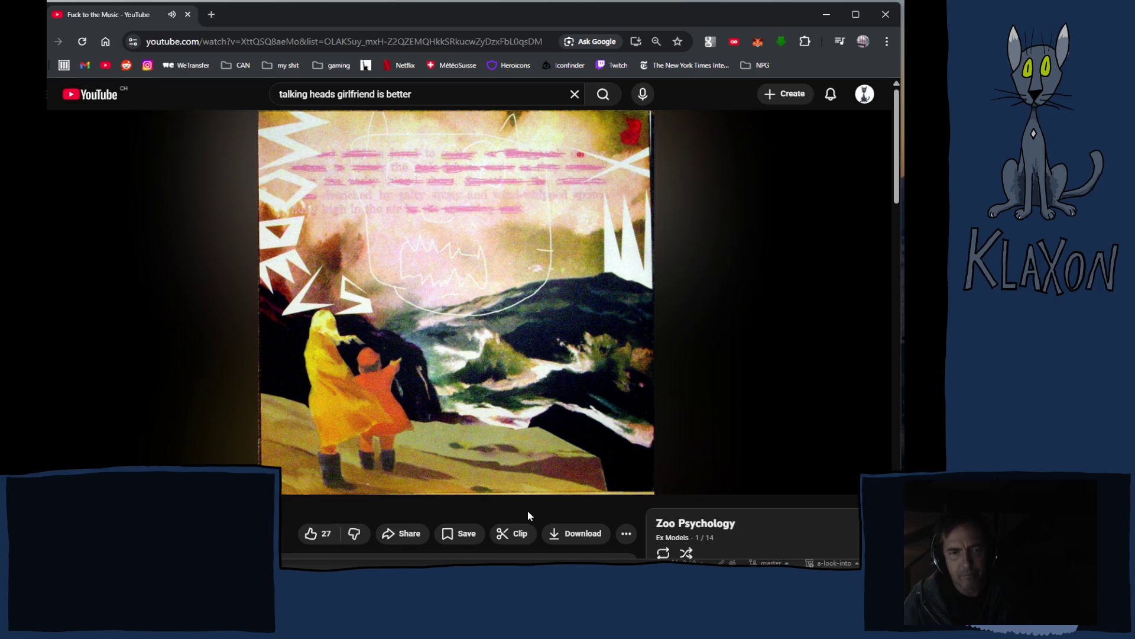
{"action": "scroll", "coordinate": [303, 513], "scroll_direction": "down", "scroll_amount": 3}
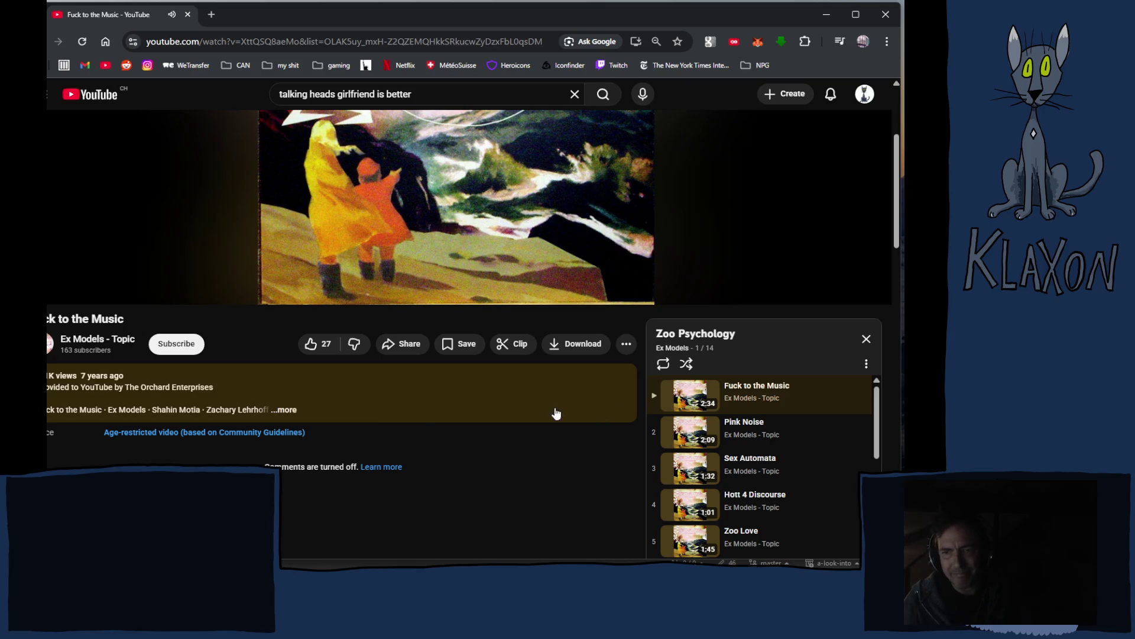
{"action": "scroll", "coordinate": [581, 435], "scroll_direction": "up", "scroll_amount": 3}
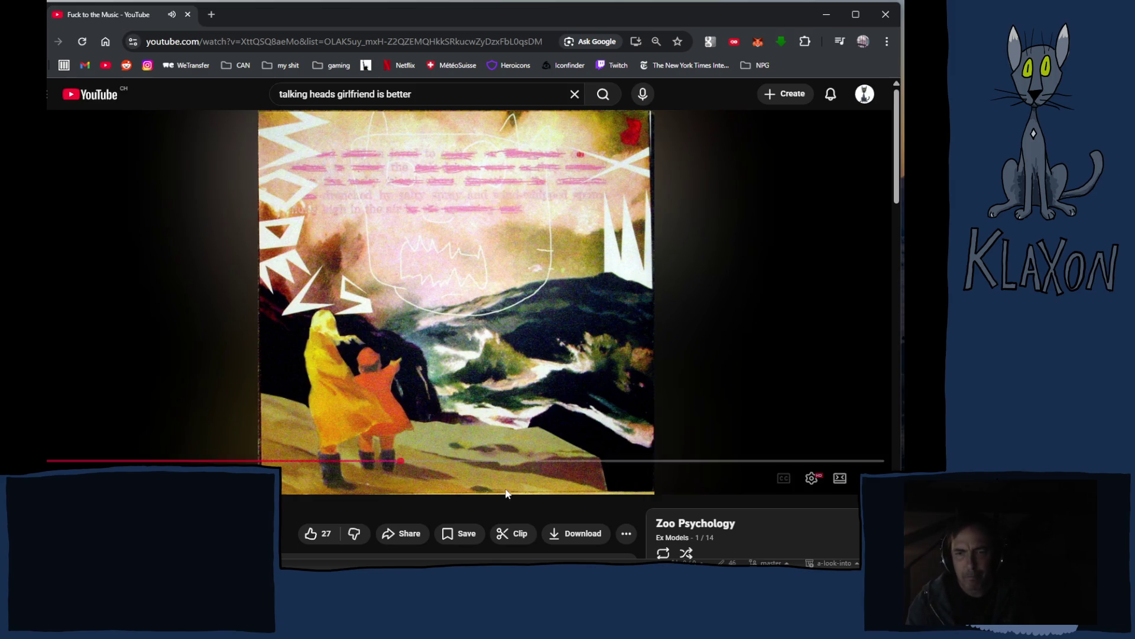
Expand the opening Zoo Psychology track's full description while the album plays on to Pink Noise.
{"action": "scroll", "coordinate": [509, 500], "scroll_direction": "down", "scroll_amount": 1}
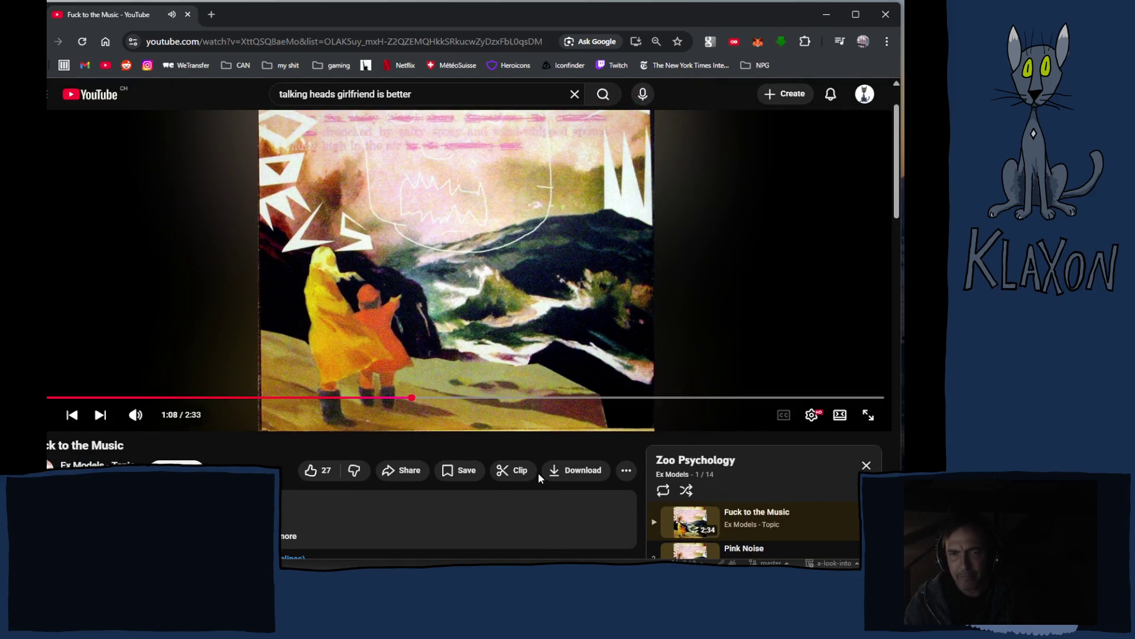
{"action": "scroll", "coordinate": [538, 473], "scroll_direction": "up", "scroll_amount": 1}
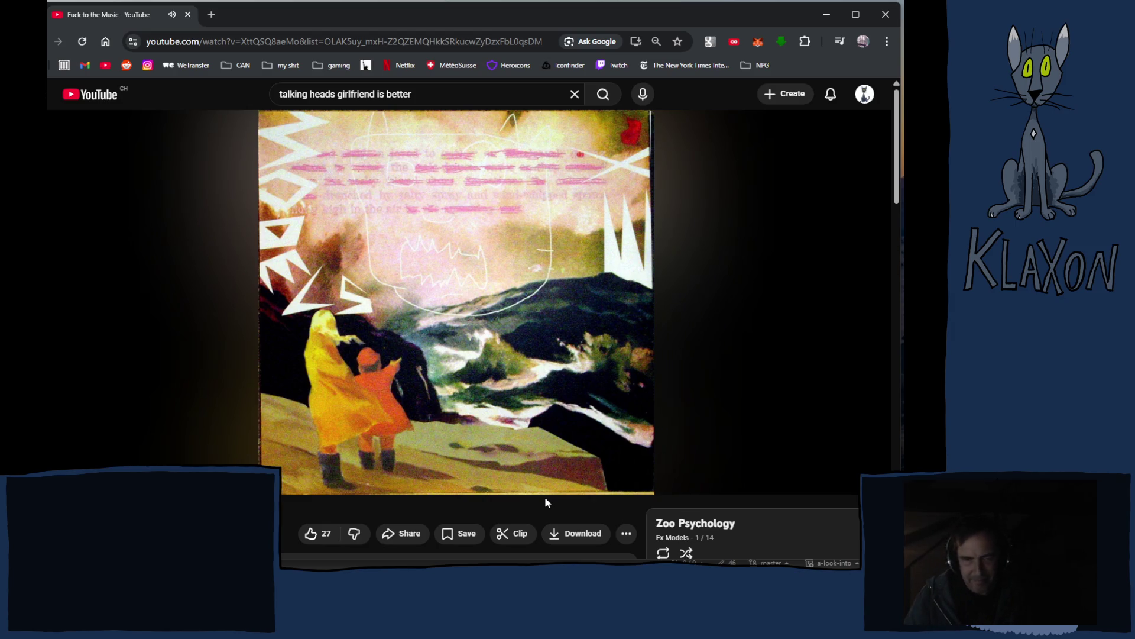
{"action": "scroll", "coordinate": [233, 461], "scroll_direction": "down", "scroll_amount": 4}
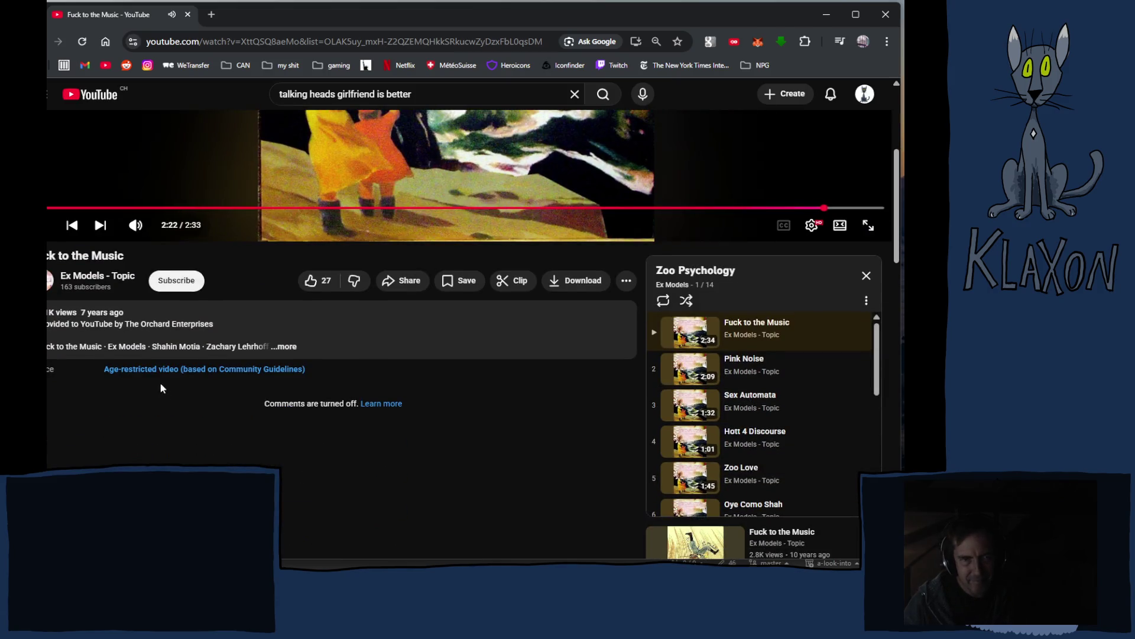
{"action": "left_click", "coordinate": [289, 350]}
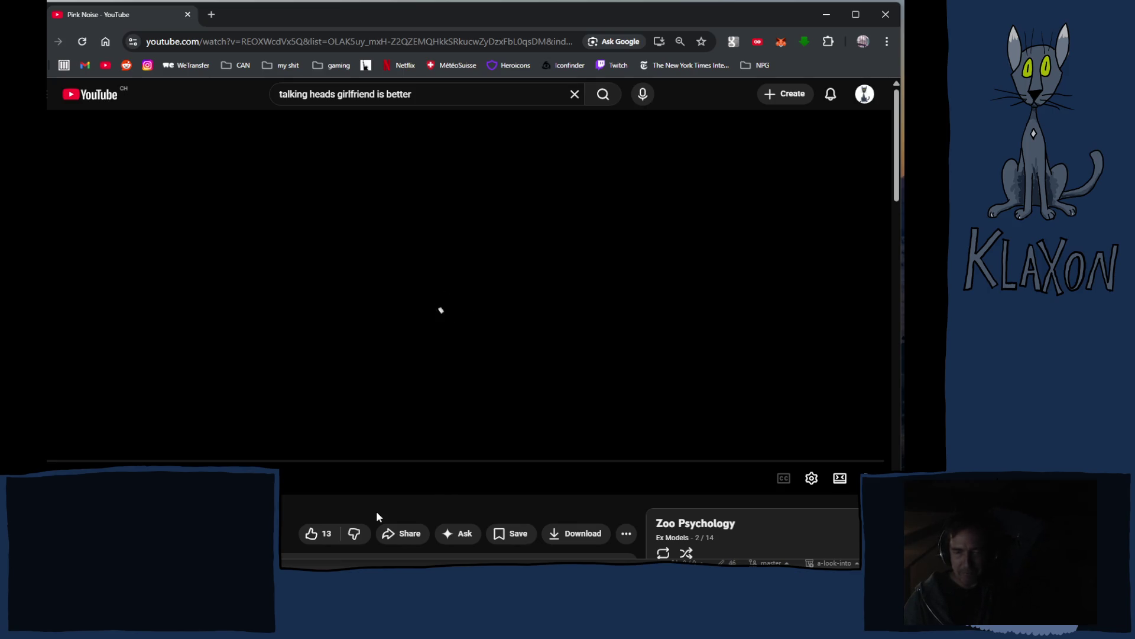
Play Sex Automata, track 3 of 14, from the Zoo Psychology playlist panel.
{"action": "scroll", "coordinate": [372, 518], "scroll_direction": "down", "scroll_amount": 2}
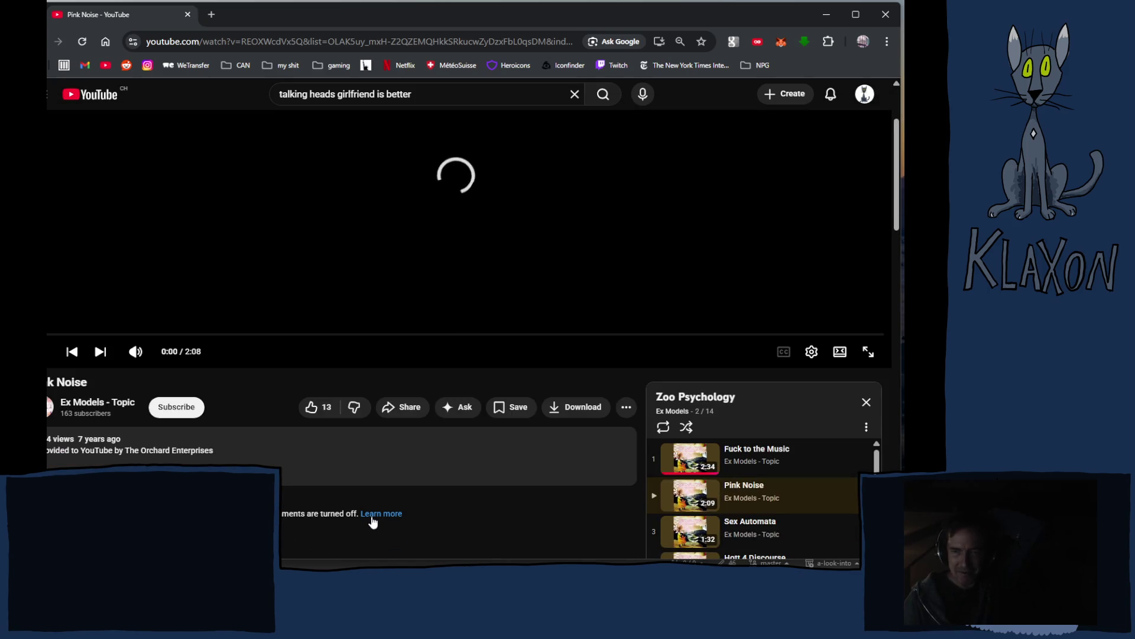
{"action": "scroll", "coordinate": [369, 497], "scroll_direction": "down", "scroll_amount": 1}
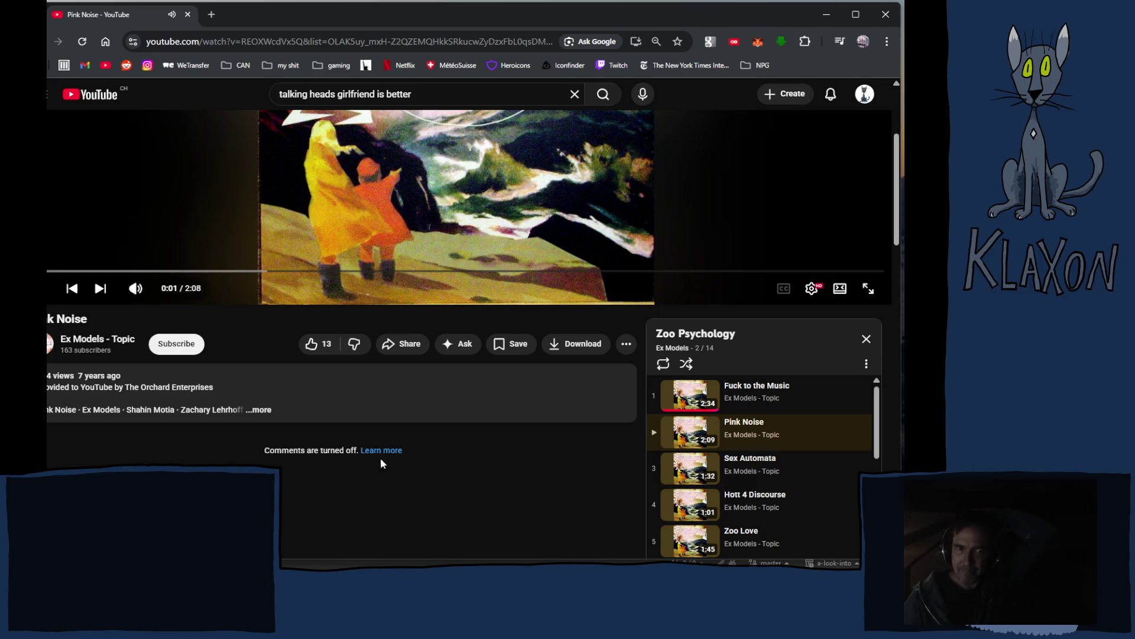
{"action": "scroll", "coordinate": [381, 457], "scroll_direction": "up", "scroll_amount": 3}
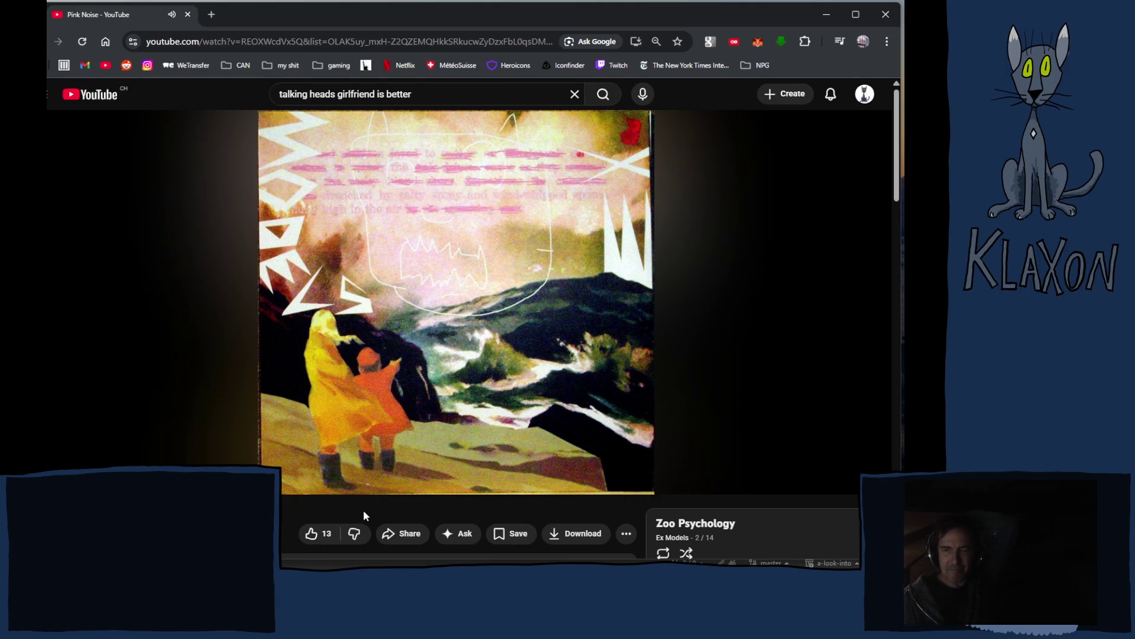
{"action": "scroll", "coordinate": [364, 512], "scroll_direction": "down", "scroll_amount": 4}
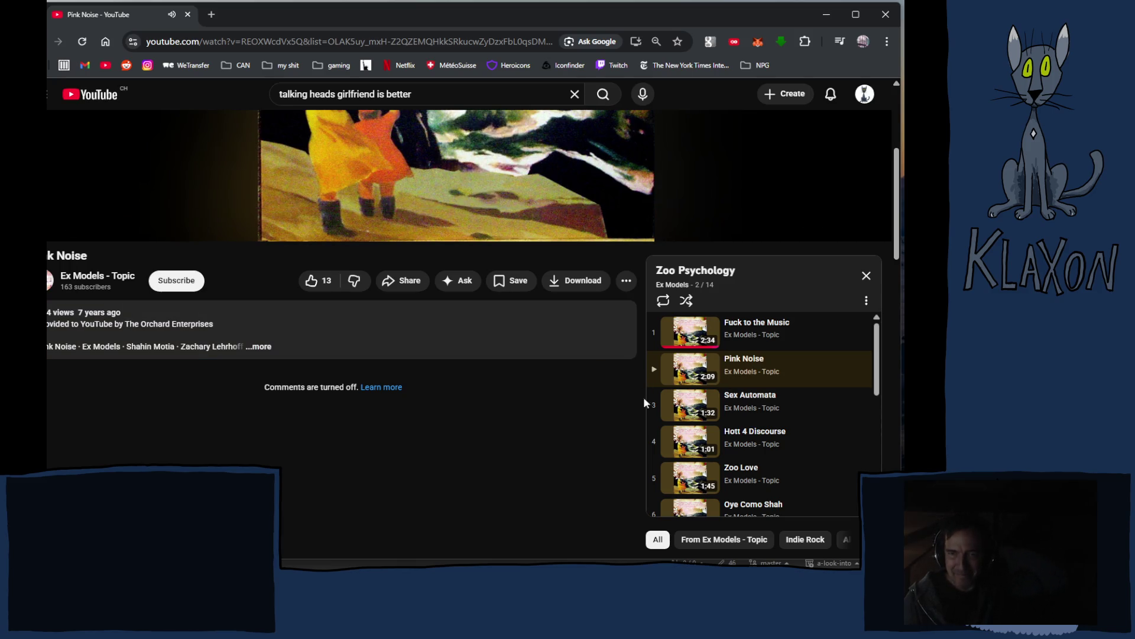
{"action": "left_click", "coordinate": [690, 408]}
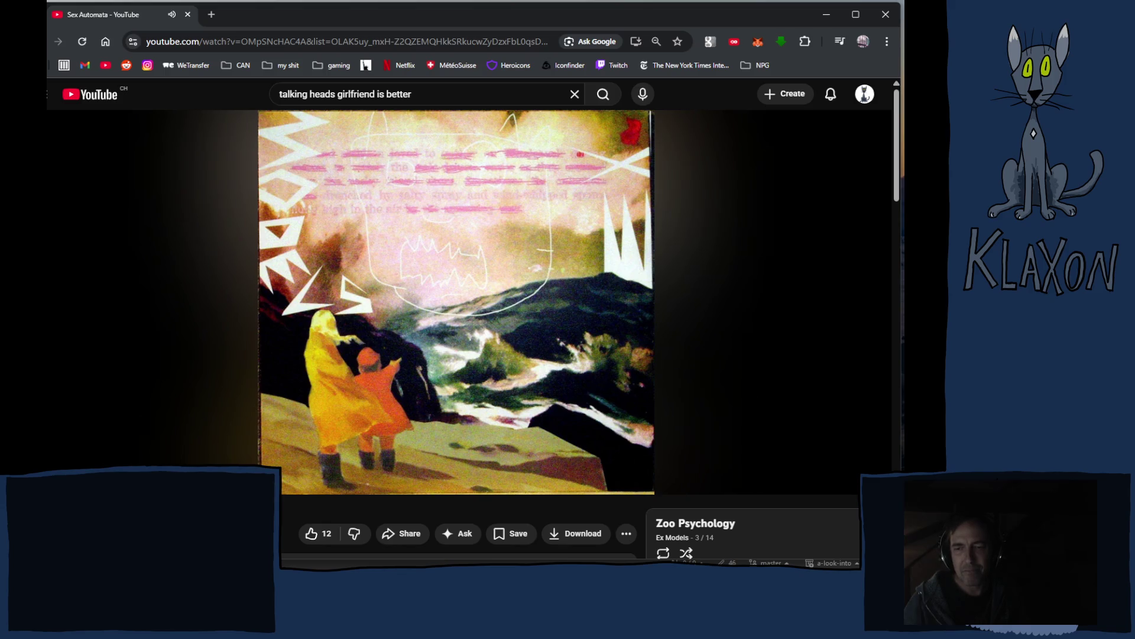
{"action": "scroll", "coordinate": [467, 296], "scroll_direction": "down", "scroll_amount": 1}
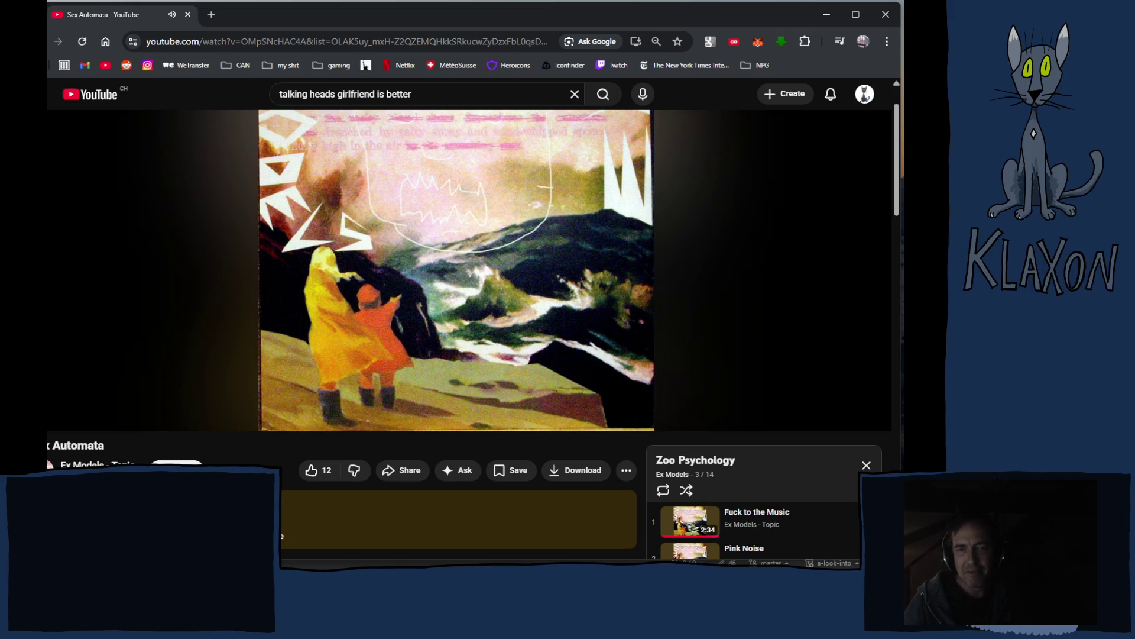
{"action": "scroll", "coordinate": [467, 331], "scroll_direction": "down", "scroll_amount": 3}
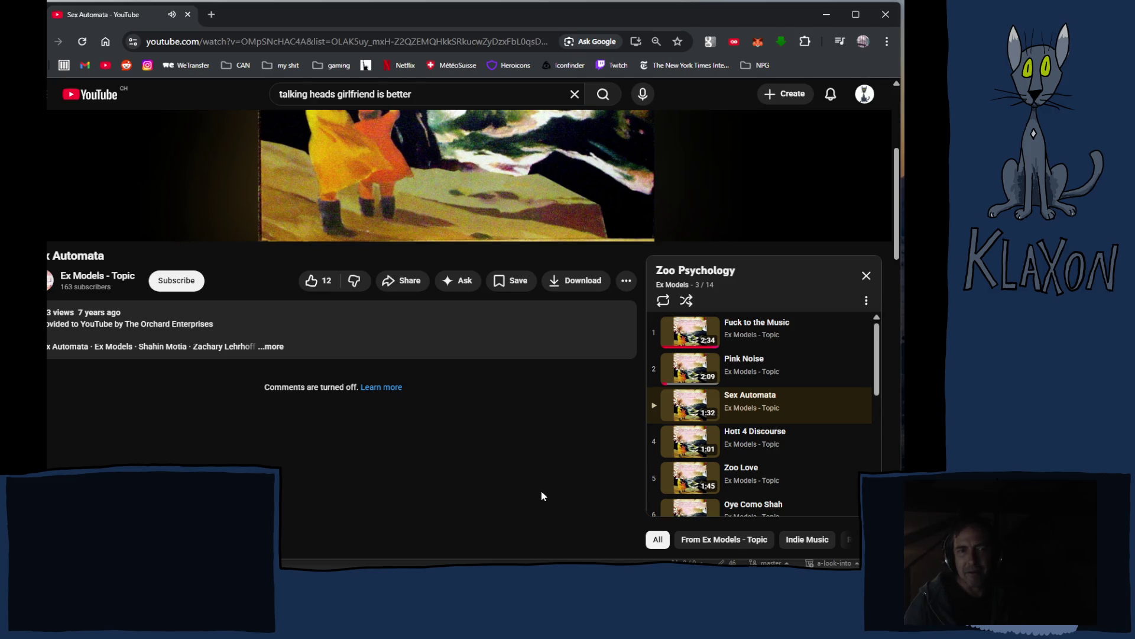
Expand Sex Automata's full description and return to the player as Hott 4 Discourse starts.
{"action": "left_click", "coordinate": [274, 347]}
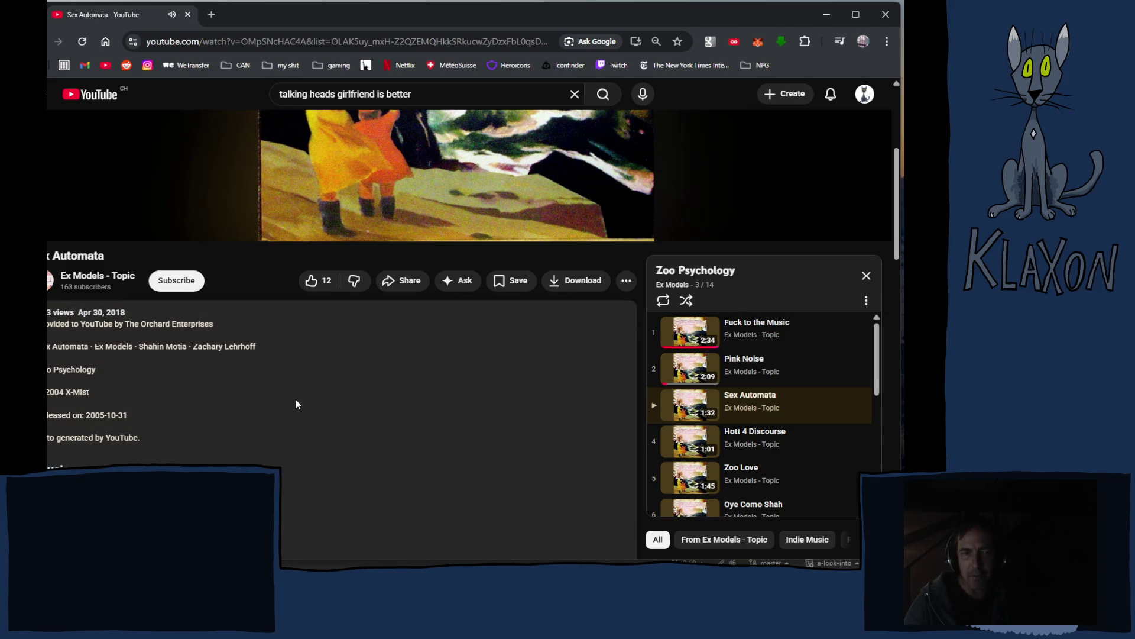
{"action": "scroll", "coordinate": [311, 415], "scroll_direction": "down", "scroll_amount": 3}
{"action": "scroll", "coordinate": [305, 435], "scroll_direction": "down", "scroll_amount": 3}
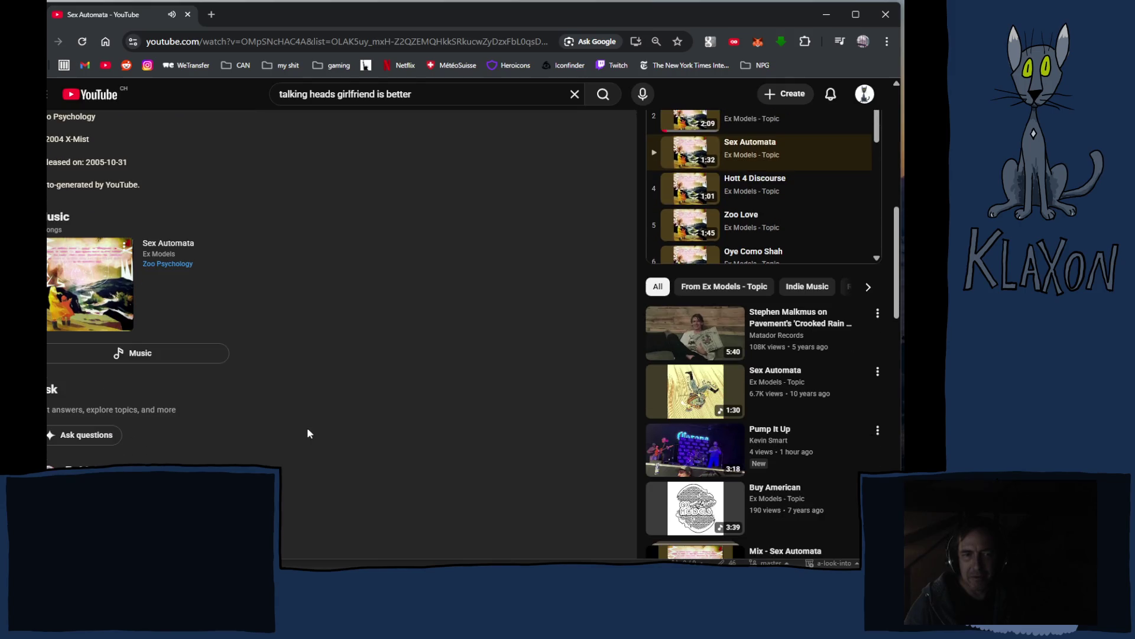
{"action": "scroll", "coordinate": [307, 423], "scroll_direction": "up", "scroll_amount": 4}
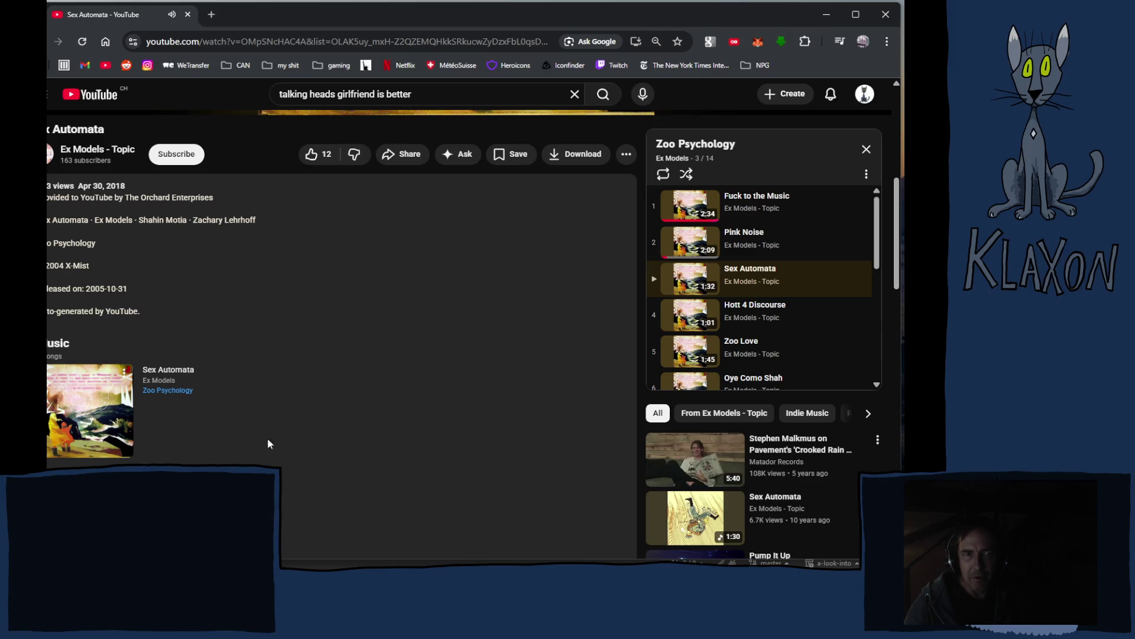
{"action": "scroll", "coordinate": [242, 399], "scroll_direction": "up", "scroll_amount": 3}
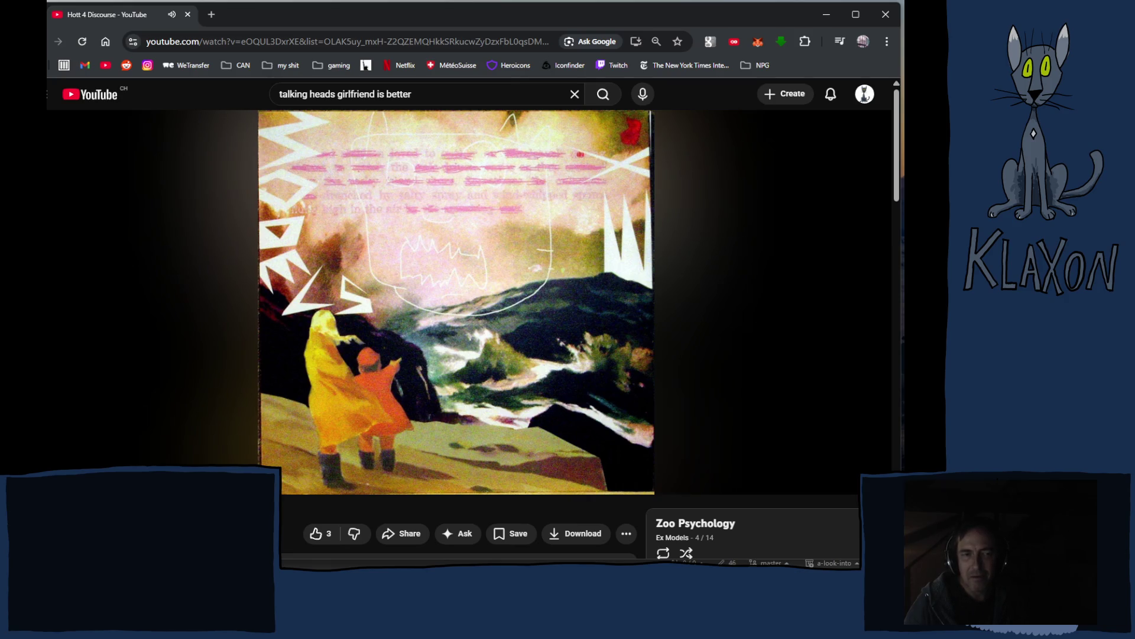
{"action": "scroll", "coordinate": [467, 331], "scroll_direction": "down", "scroll_amount": 3}
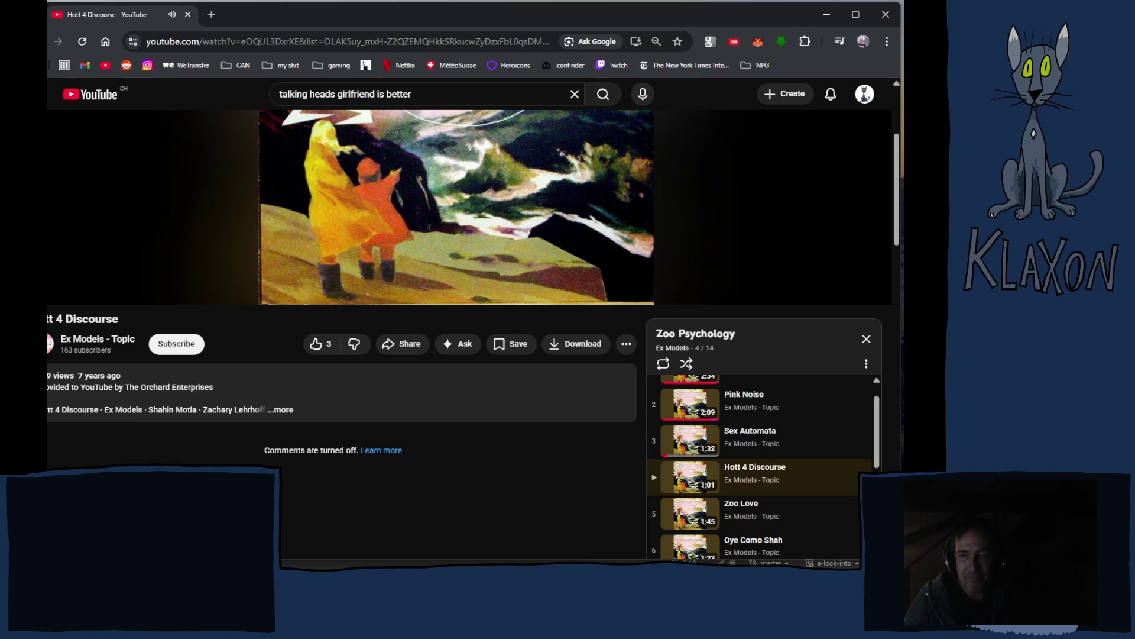
{"action": "mouse_move", "coordinate": [463, 271]}
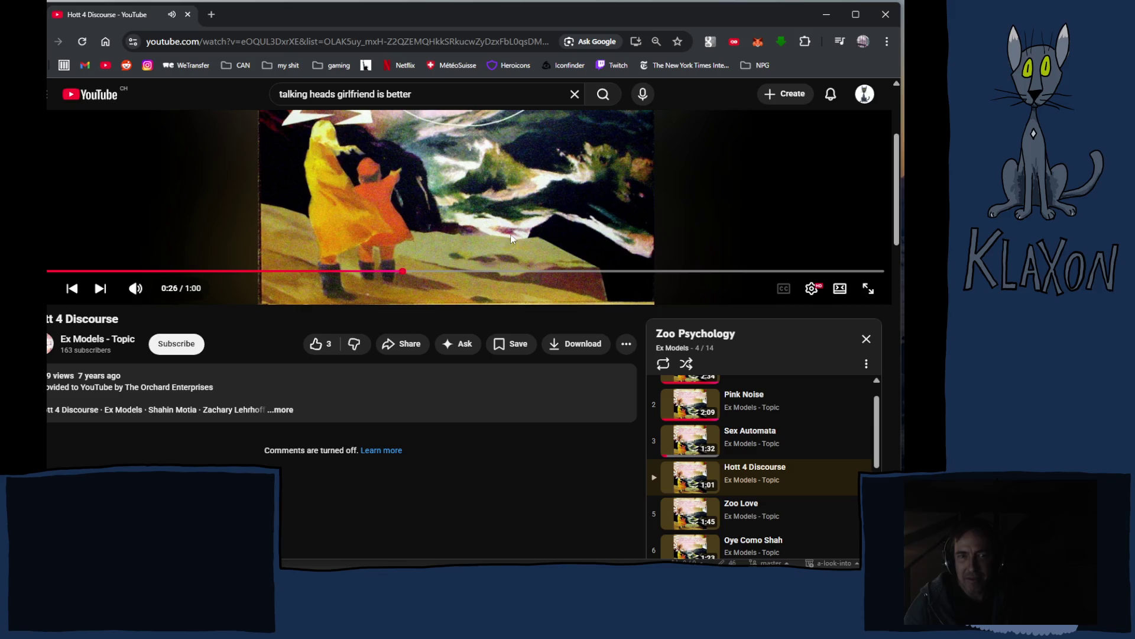
{"action": "key", "text": "t"}
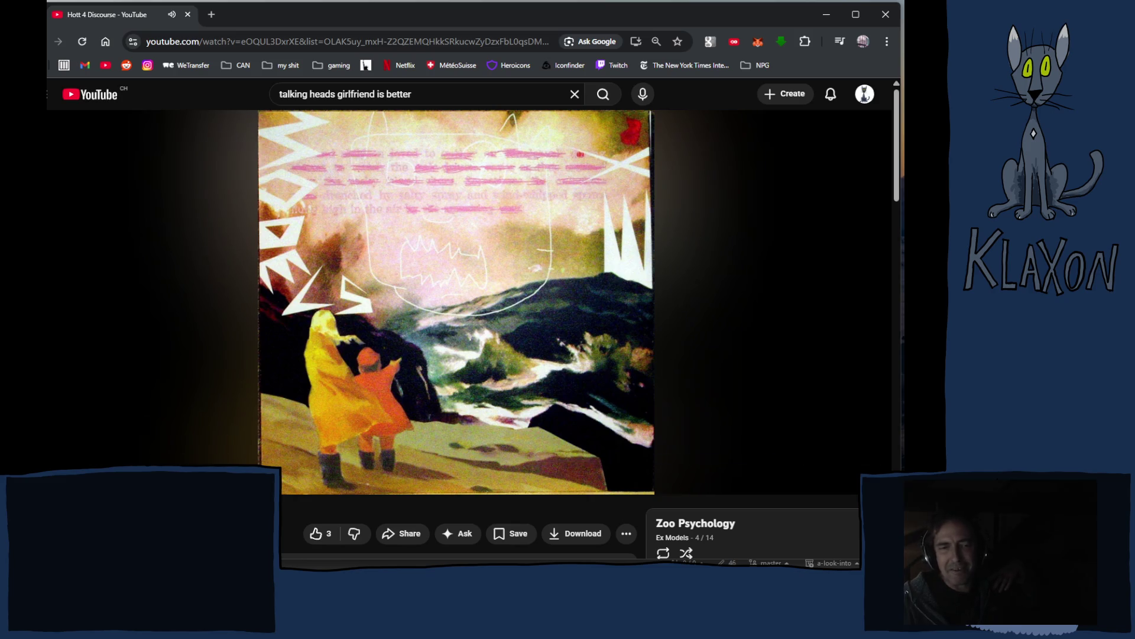
{"action": "mouse_move", "coordinate": [231, 433]}
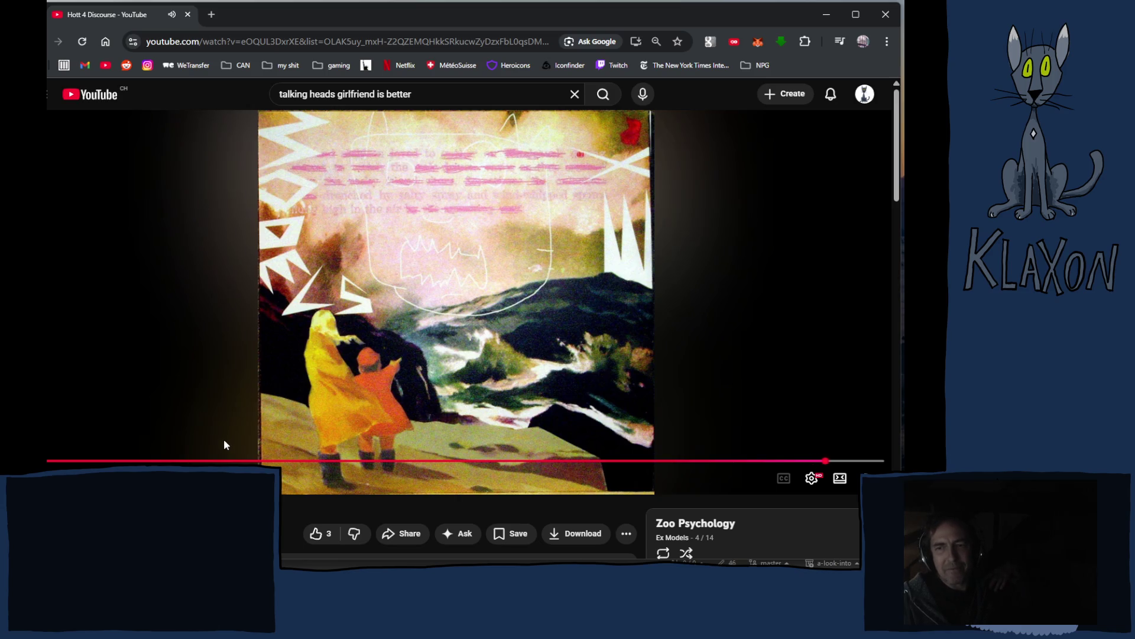
Return to Ex Models - Topic, close the miniplayer, and play Chrome Panthers track 2.
{"action": "key", "text": "alt+Left"}
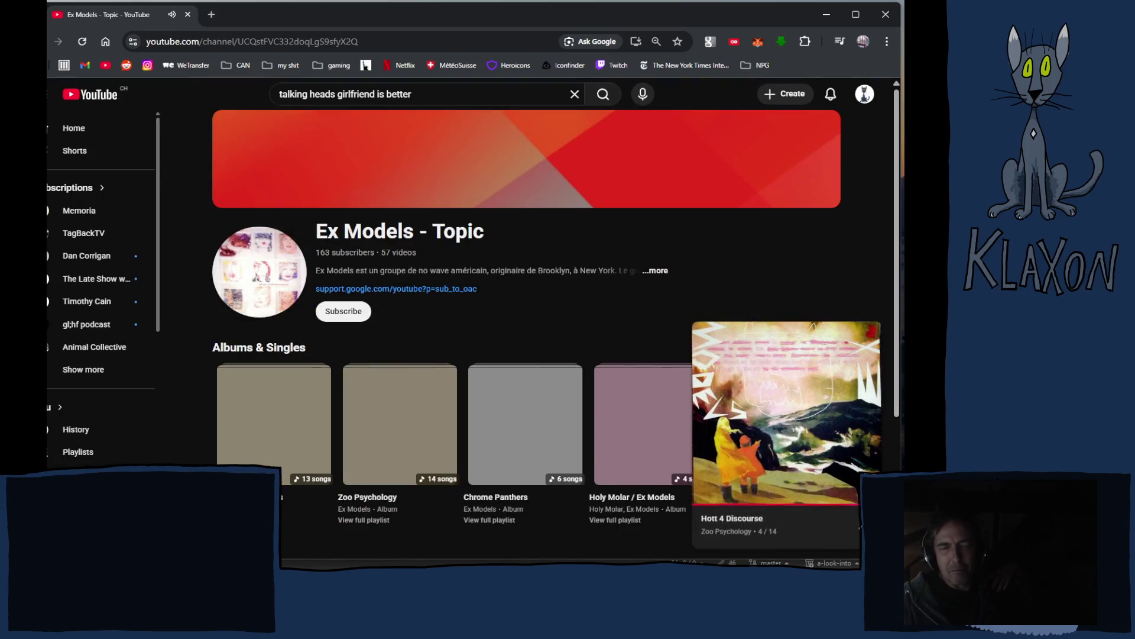
{"action": "left_click", "coordinate": [870, 333]}
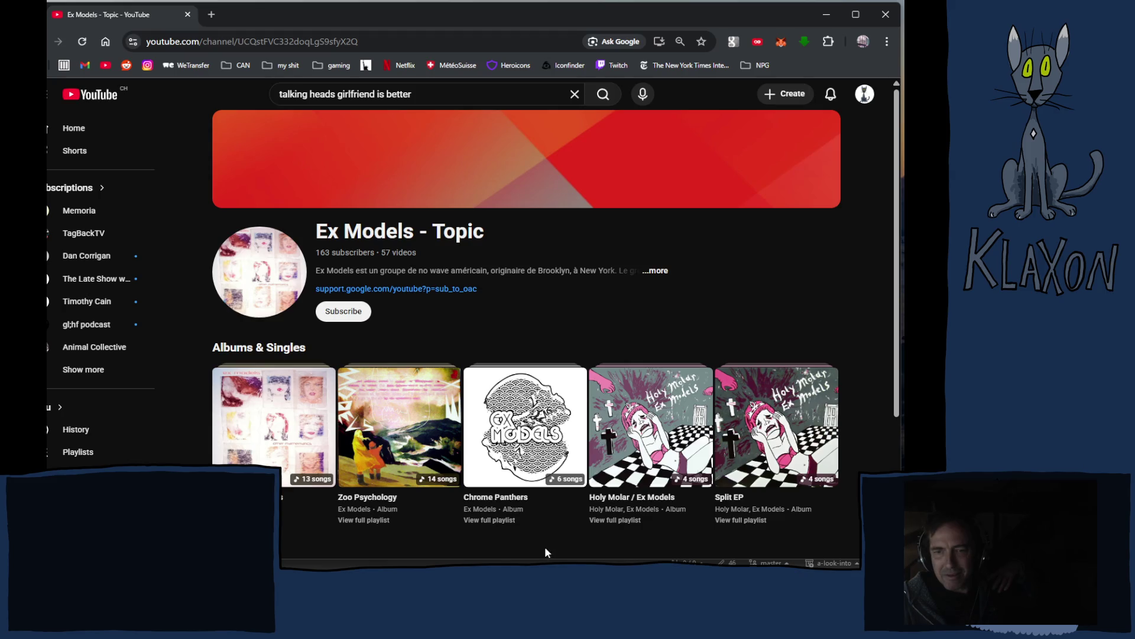
{"action": "left_click", "coordinate": [500, 520]}
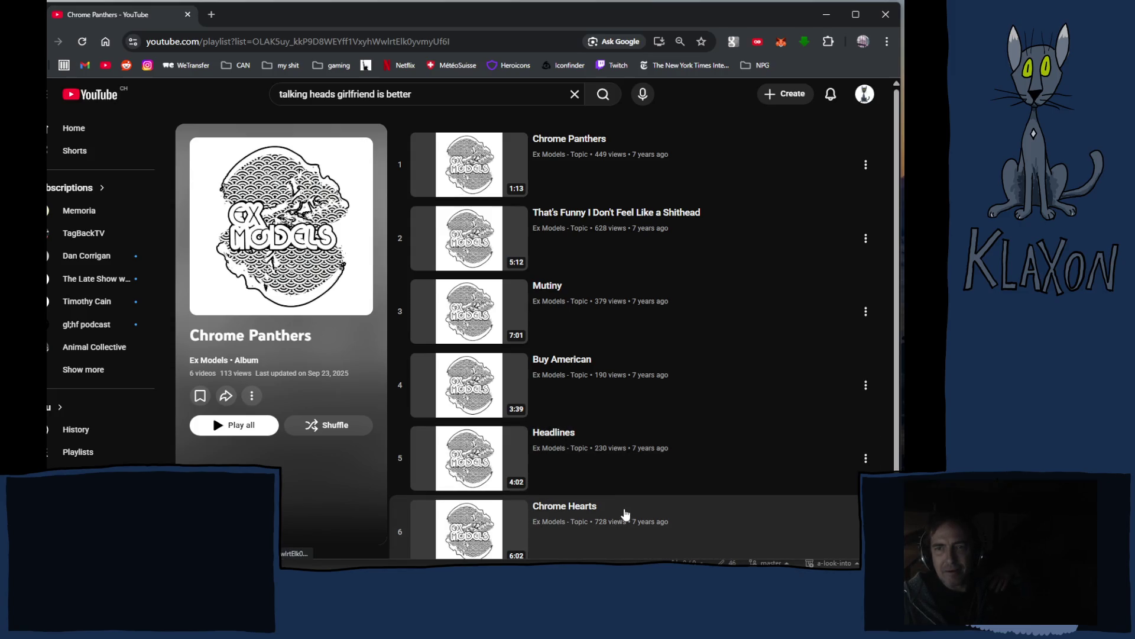
{"action": "left_click", "coordinate": [476, 239]}
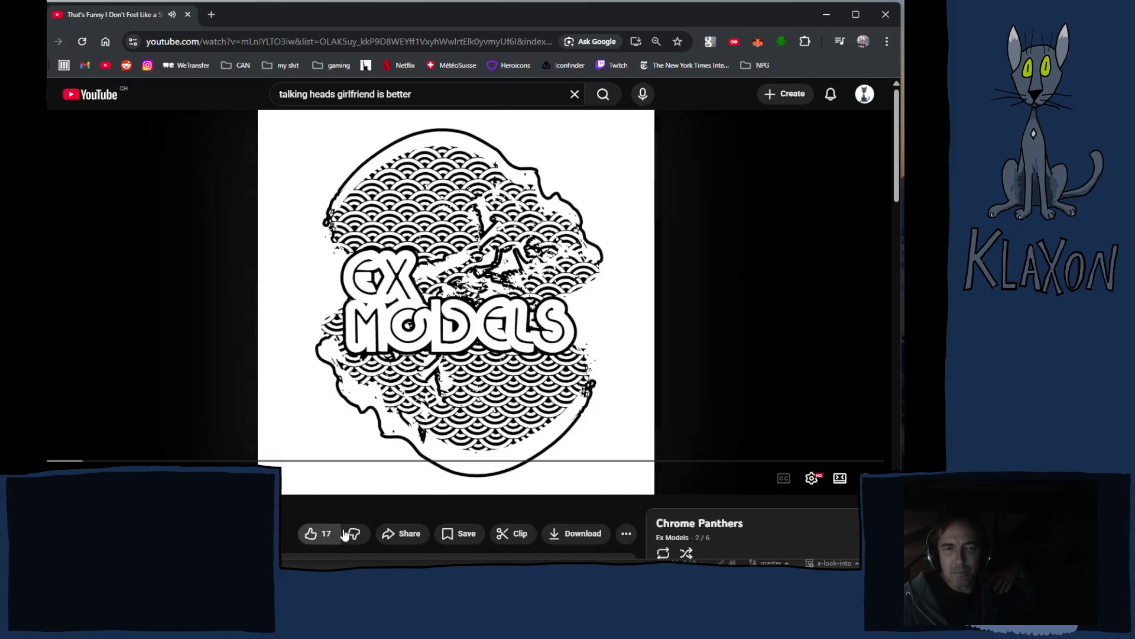
Expand the full description of That's Funny I Don't Feel Like a Shithead while it plays.
{"action": "scroll", "coordinate": [332, 509], "scroll_direction": "down", "scroll_amount": 1}
{"action": "scroll", "coordinate": [337, 378], "scroll_direction": "down", "scroll_amount": 4}
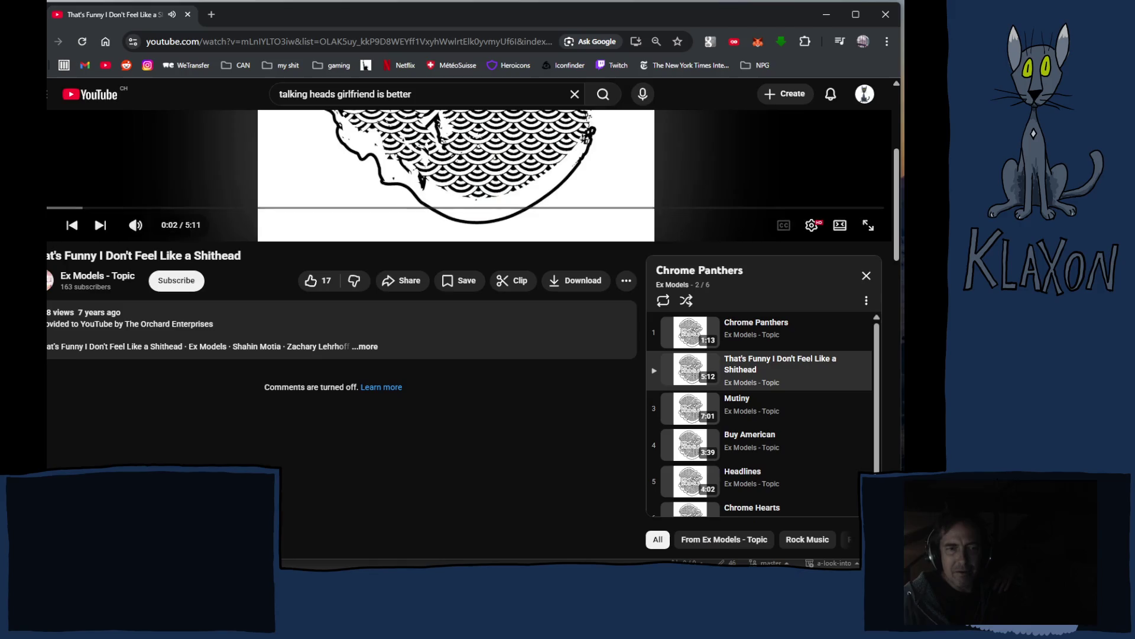
{"action": "left_click", "coordinate": [358, 353]}
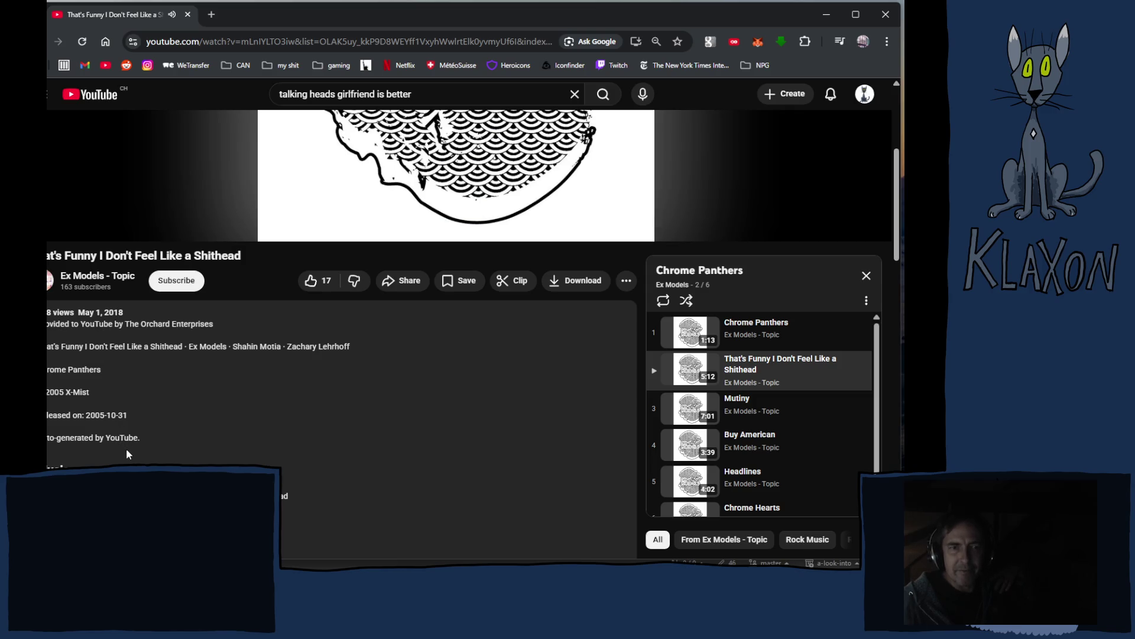
{"action": "scroll", "coordinate": [352, 442], "scroll_direction": "up", "scroll_amount": 5}
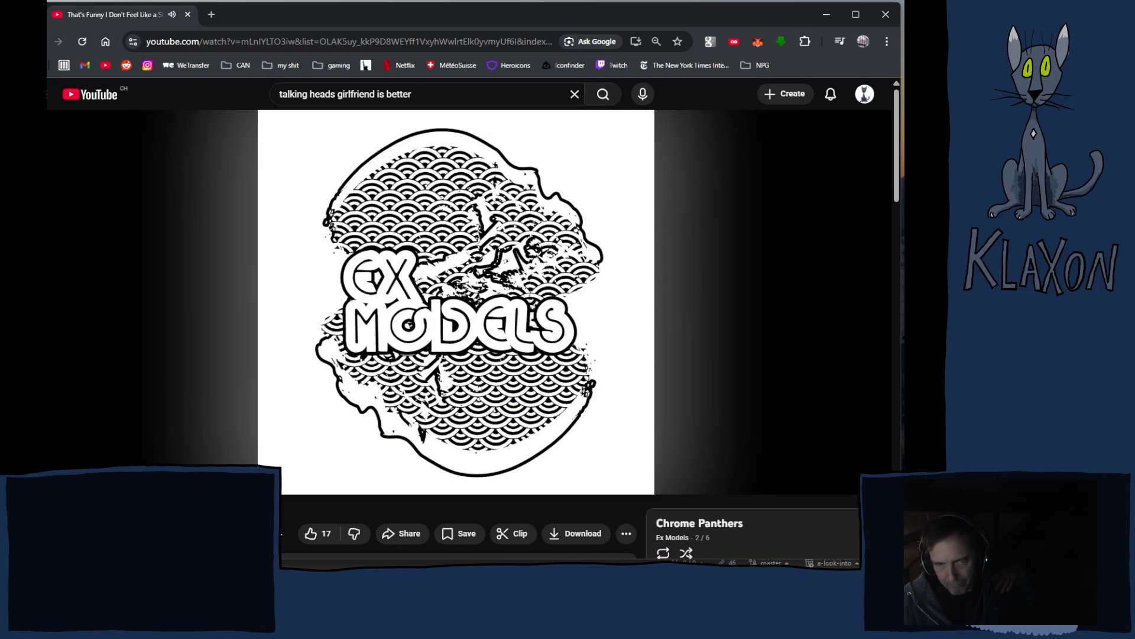
{"action": "scroll", "coordinate": [290, 525], "scroll_direction": "down", "scroll_amount": 2}
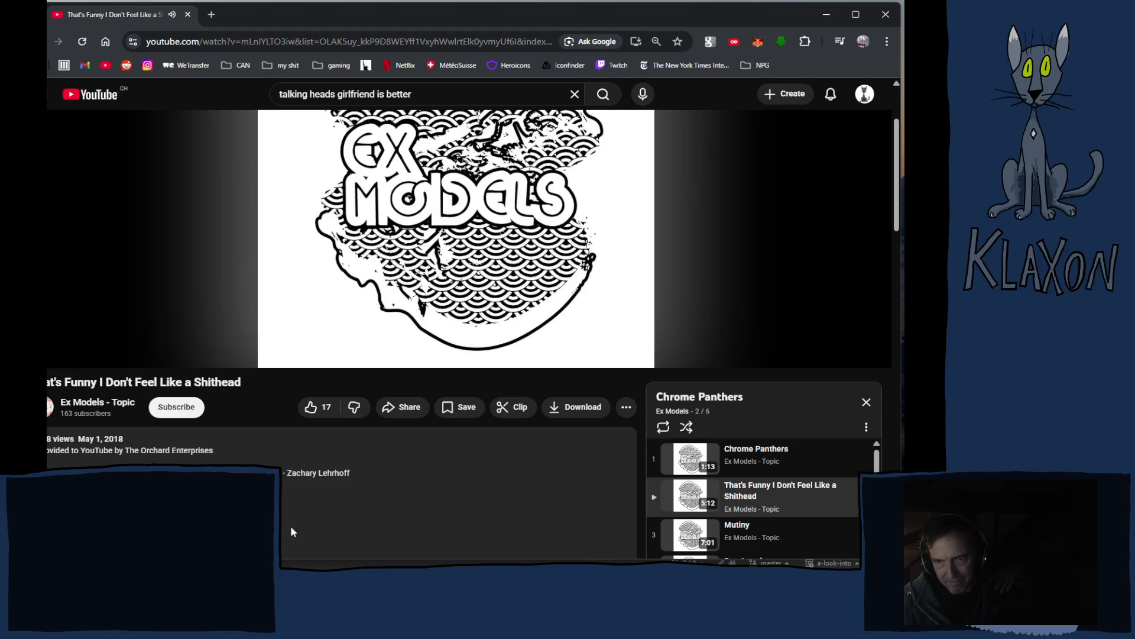
Scroll up and down through the Chrome Panthers watch page and playlist.
{"action": "scroll", "coordinate": [291, 527], "scroll_direction": "down", "scroll_amount": 2}
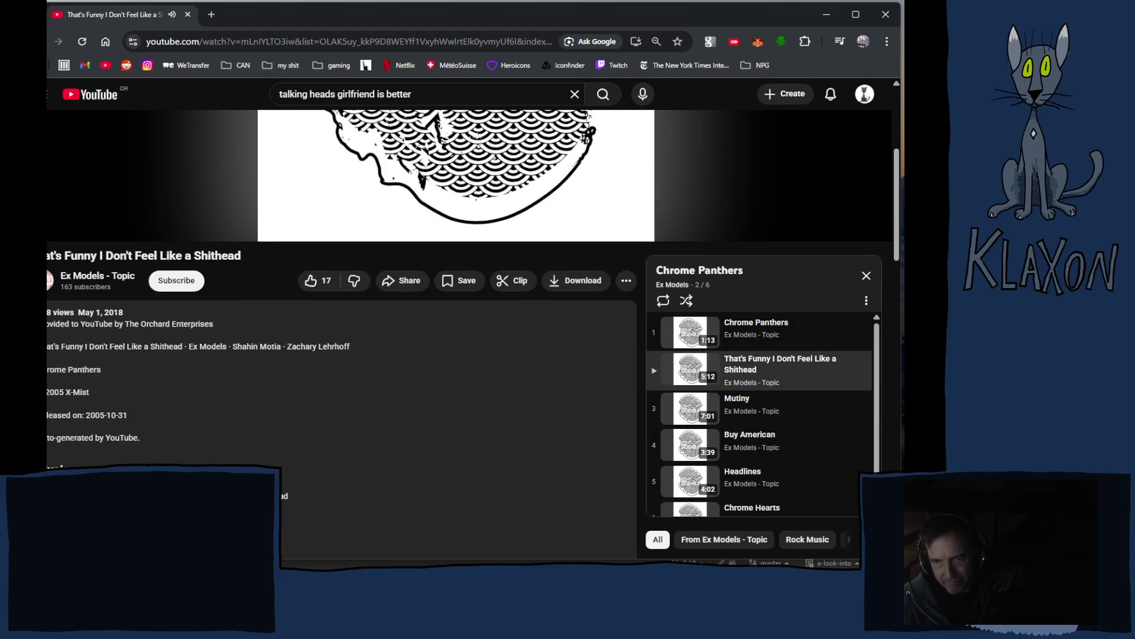
{"action": "scroll", "coordinate": [754, 453], "scroll_direction": "down", "scroll_amount": 1}
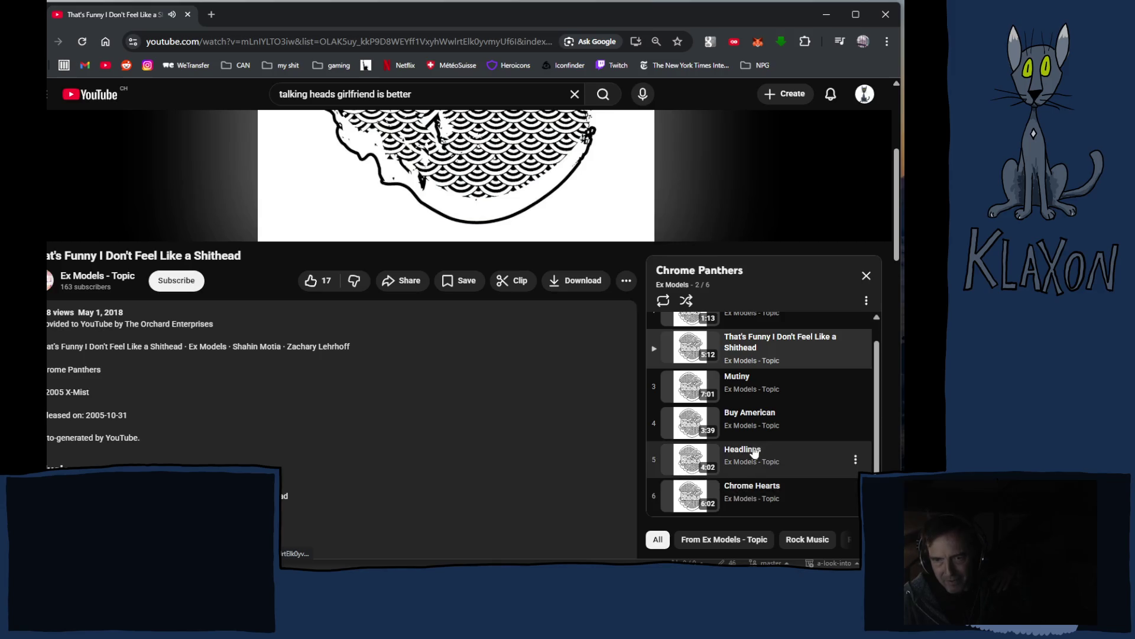
{"action": "scroll", "coordinate": [749, 455], "scroll_direction": "up", "scroll_amount": 1}
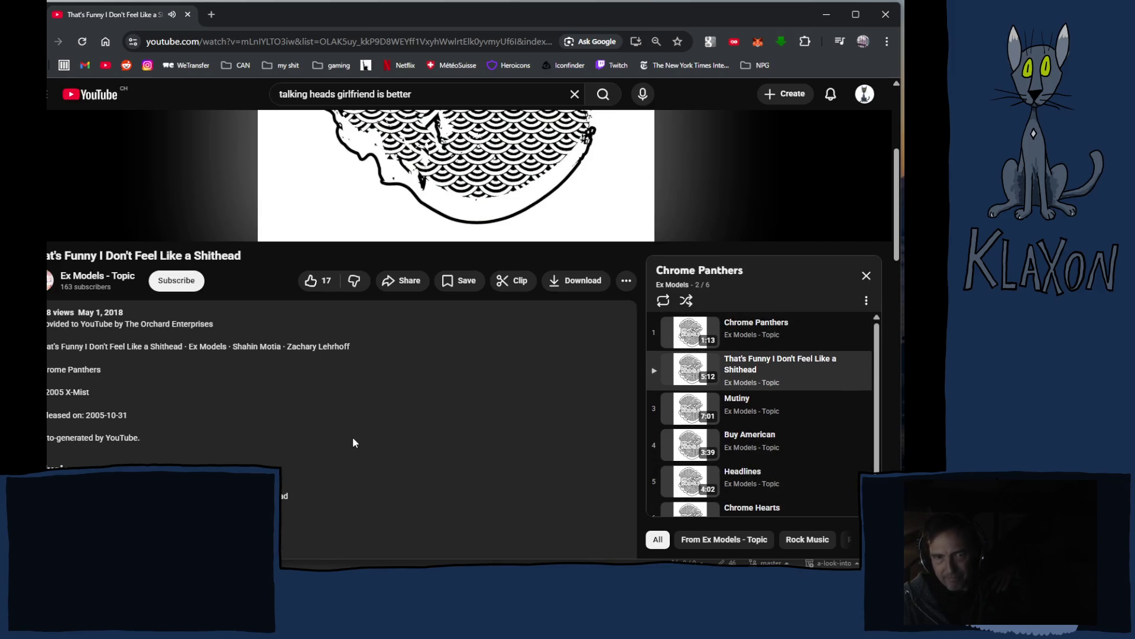
{"action": "scroll", "coordinate": [343, 428], "scroll_direction": "down", "scroll_amount": 7}
{"action": "scroll", "coordinate": [343, 428], "scroll_direction": "up", "scroll_amount": 3}
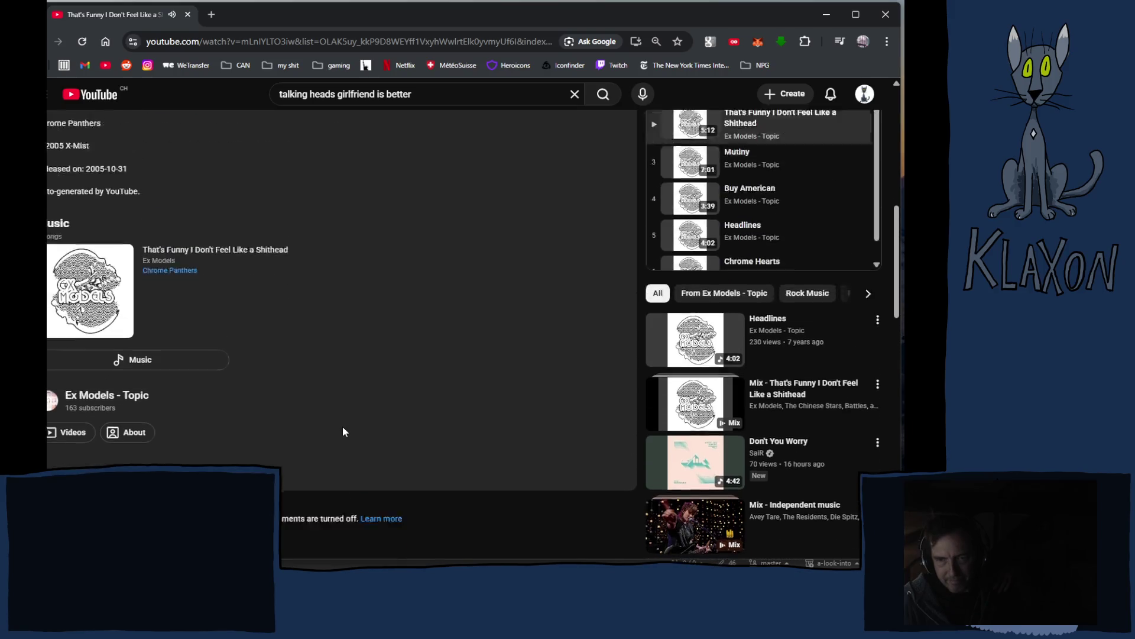
{"action": "scroll", "coordinate": [342, 431], "scroll_direction": "up", "scroll_amount": 1}
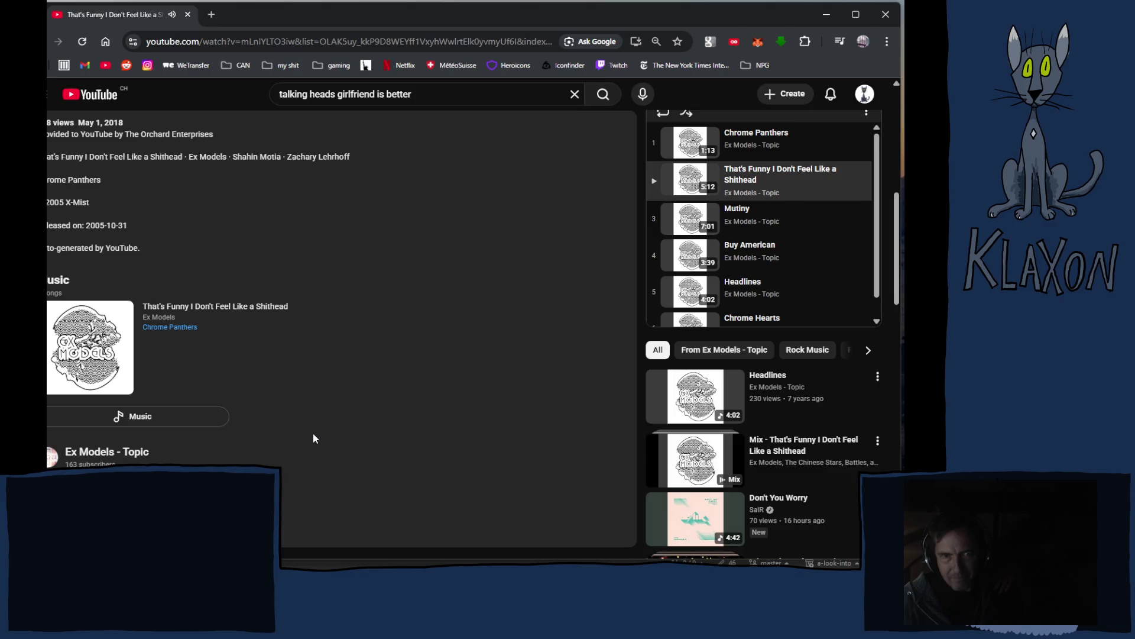
{"action": "scroll", "coordinate": [313, 440], "scroll_direction": "up", "scroll_amount": 3}
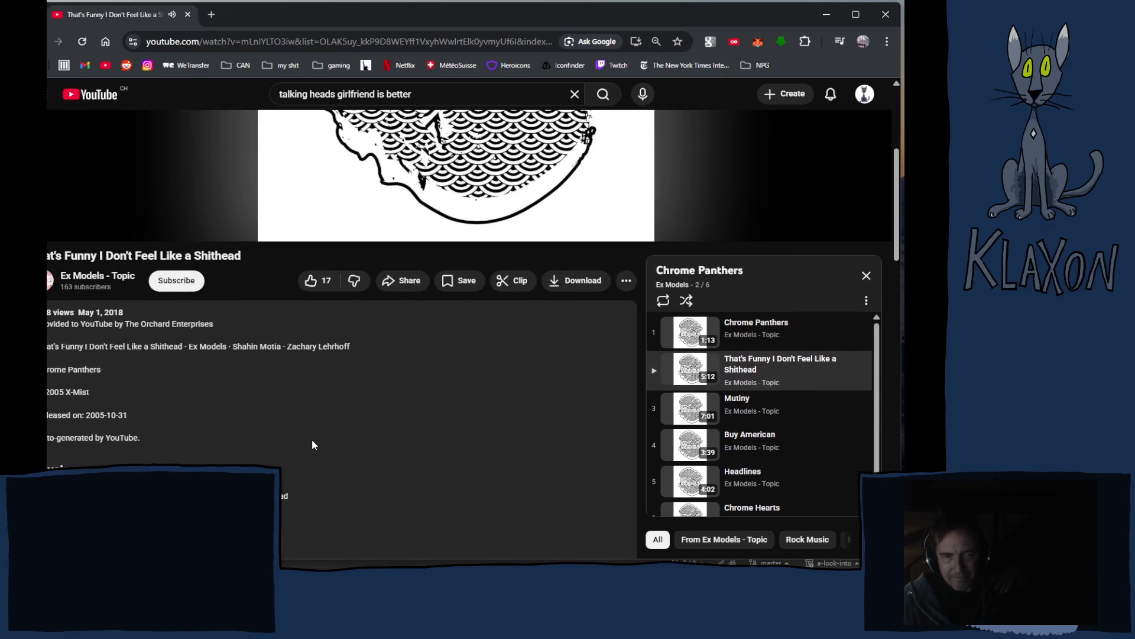
{"action": "scroll", "coordinate": [313, 443], "scroll_direction": "up", "scroll_amount": 4}
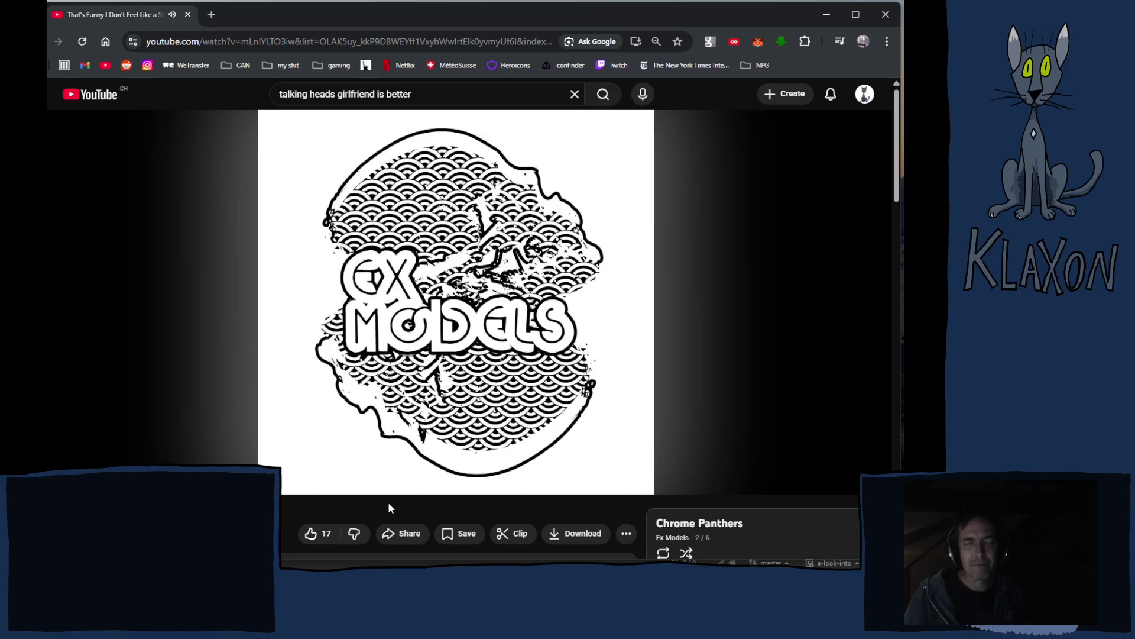
{"action": "scroll", "coordinate": [388, 503], "scroll_direction": "down", "scroll_amount": 4}
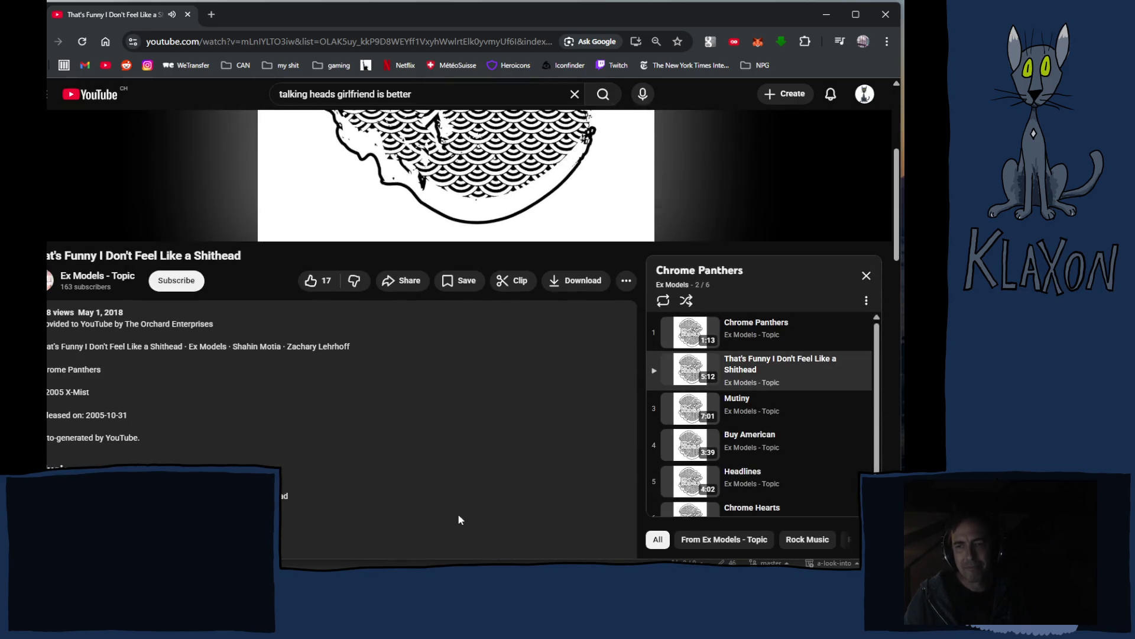
{"action": "scroll", "coordinate": [735, 436], "scroll_direction": "down", "scroll_amount": 1}
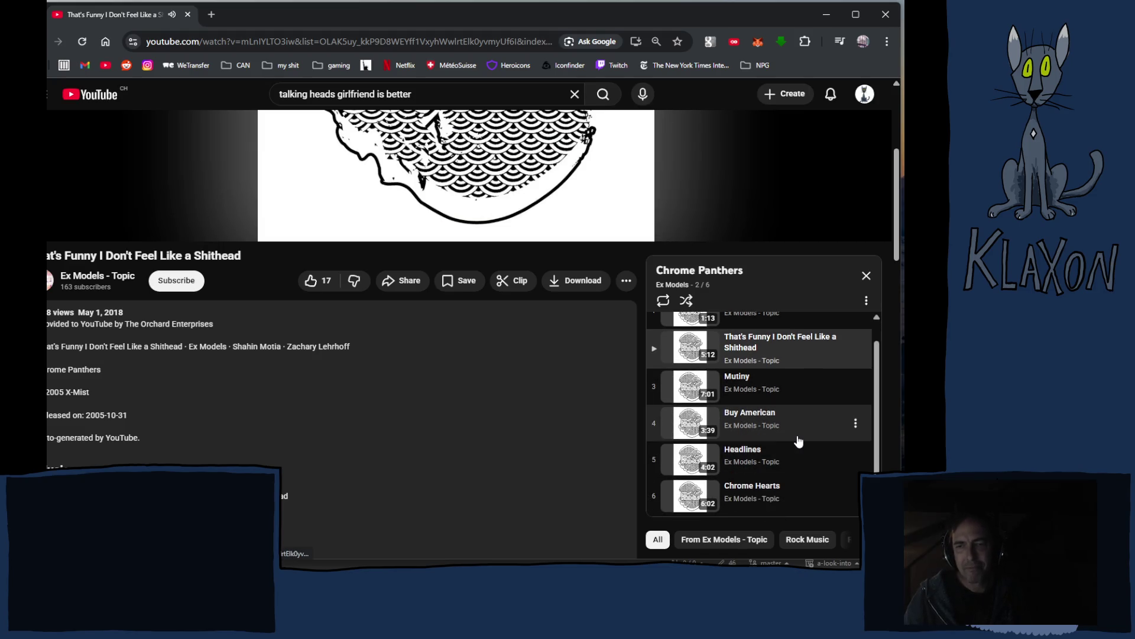
{"action": "scroll", "coordinate": [798, 440], "scroll_direction": "up", "scroll_amount": 1}
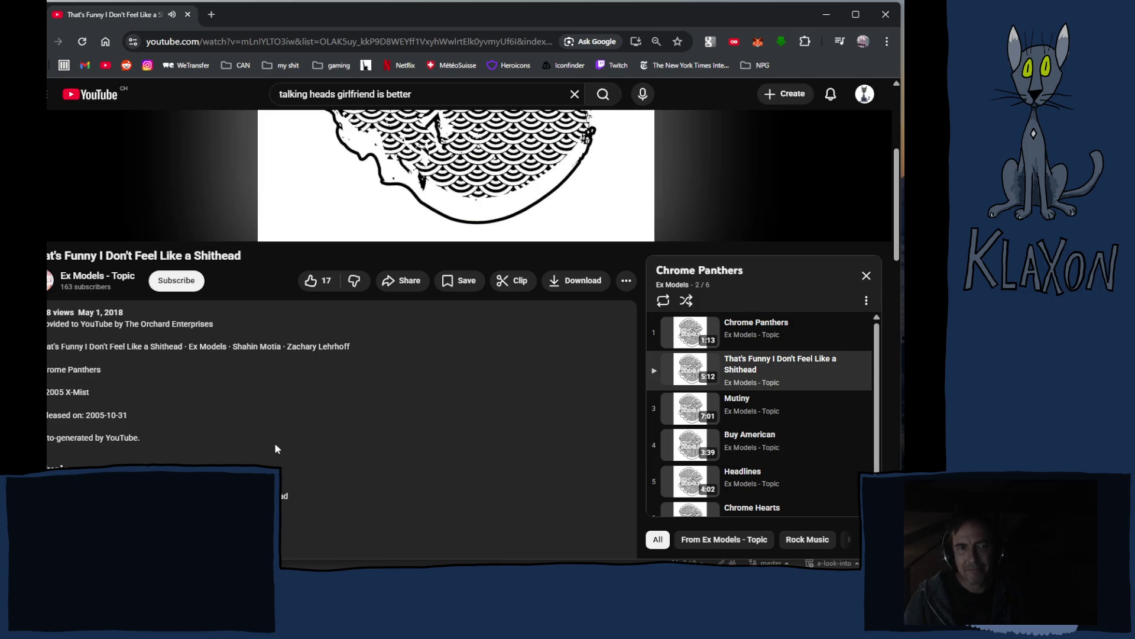
{"action": "scroll", "coordinate": [275, 448], "scroll_direction": "up", "scroll_amount": 5}
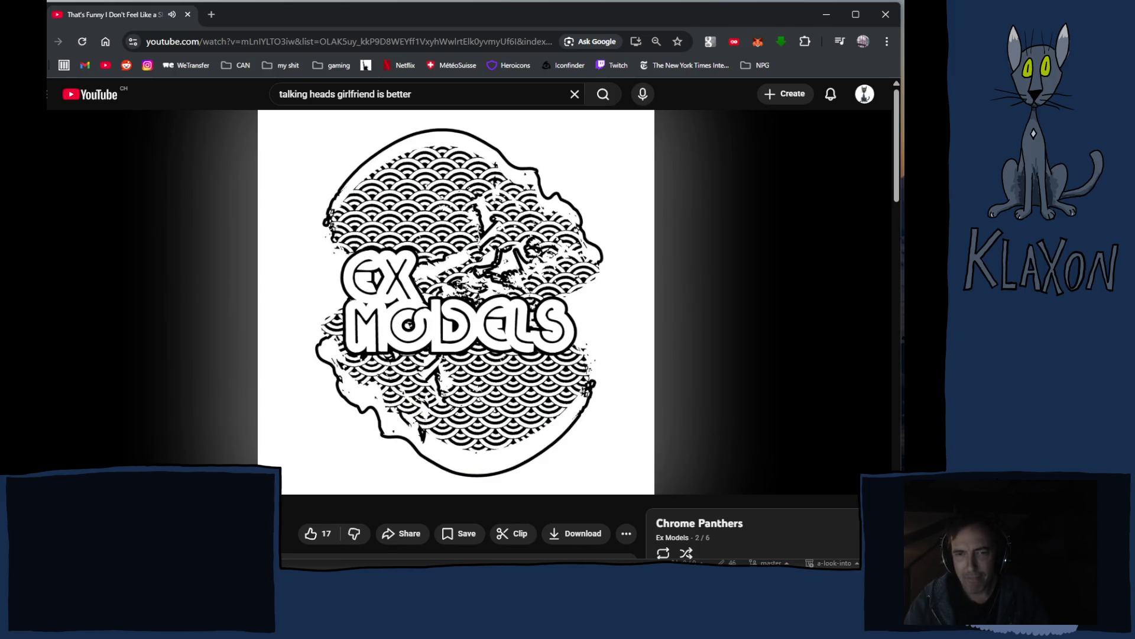
{"action": "scroll", "coordinate": [320, 284], "scroll_direction": "down", "scroll_amount": 3}
{"action": "scroll", "coordinate": [330, 287], "scroll_direction": "up", "scroll_amount": 3}
Pause the current song and play the Chrome Panthers track, 1 of 6, from the playlist.
{"action": "left_click", "coordinate": [330, 287]}
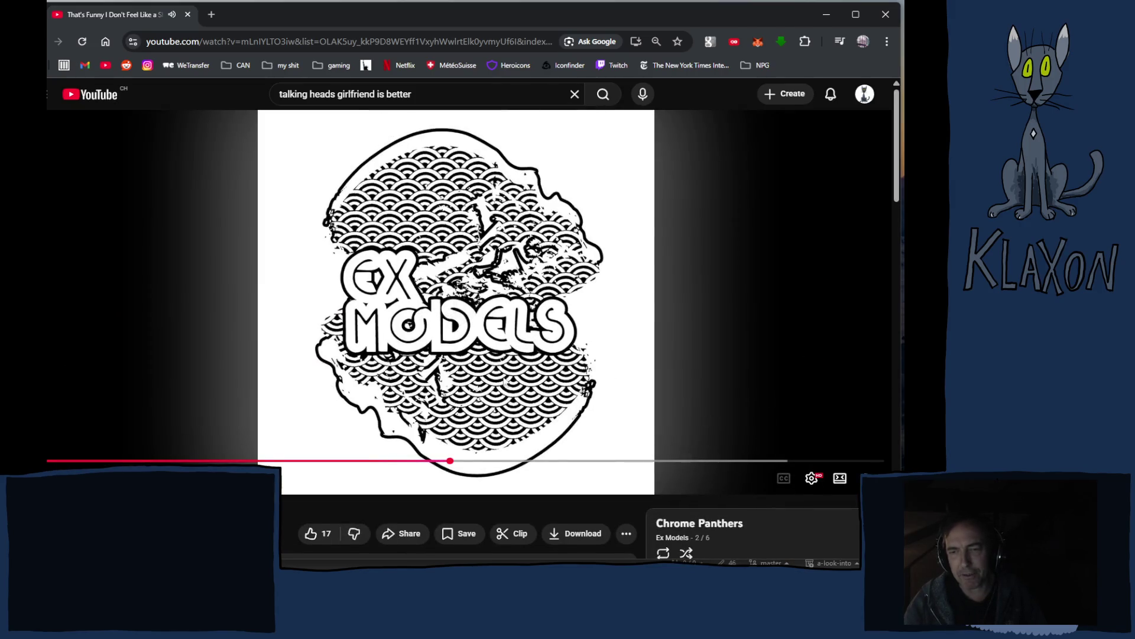
{"action": "scroll", "coordinate": [501, 396], "scroll_direction": "down", "scroll_amount": 4}
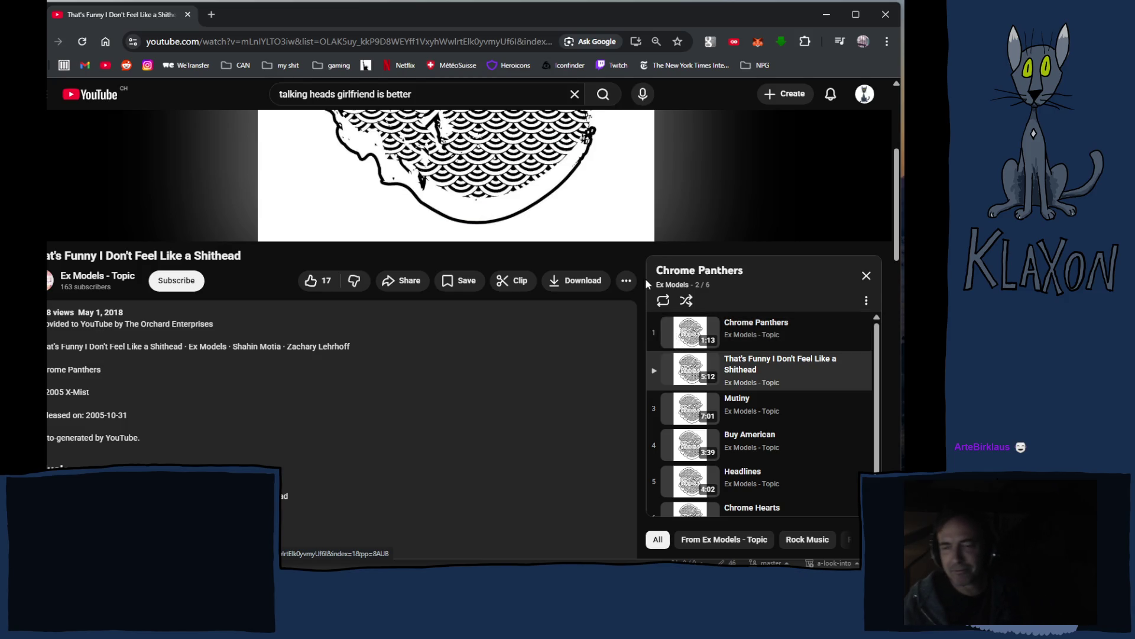
{"action": "left_click", "coordinate": [684, 345]}
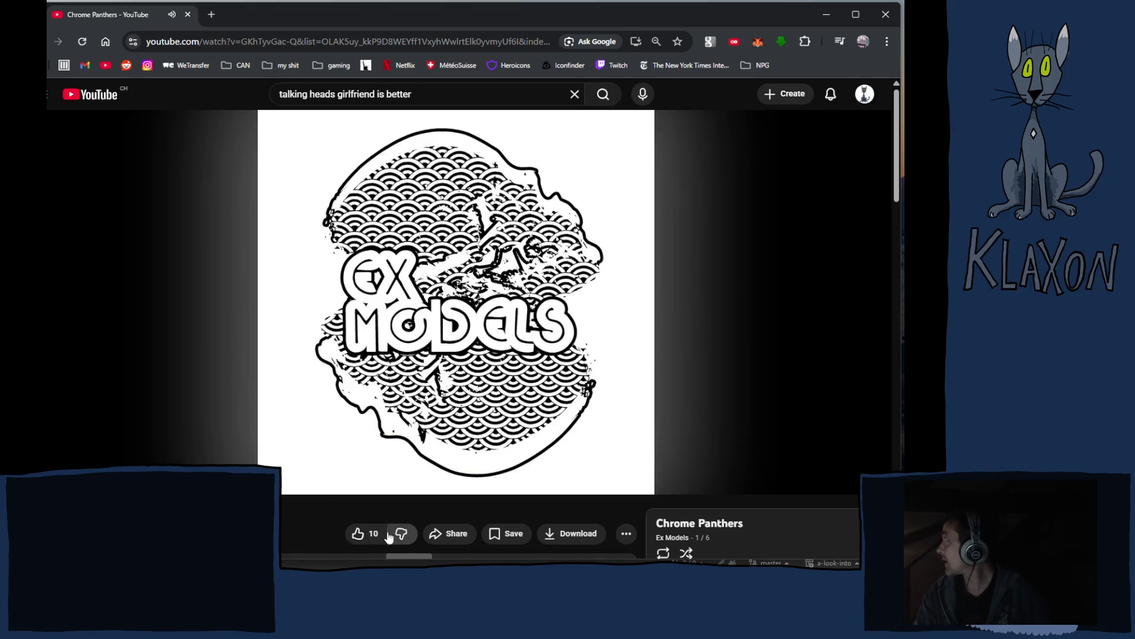
Pause the Chrome Panthers track at 0:16 of its 1:12 length.
{"action": "left_click", "coordinate": [382, 443]}
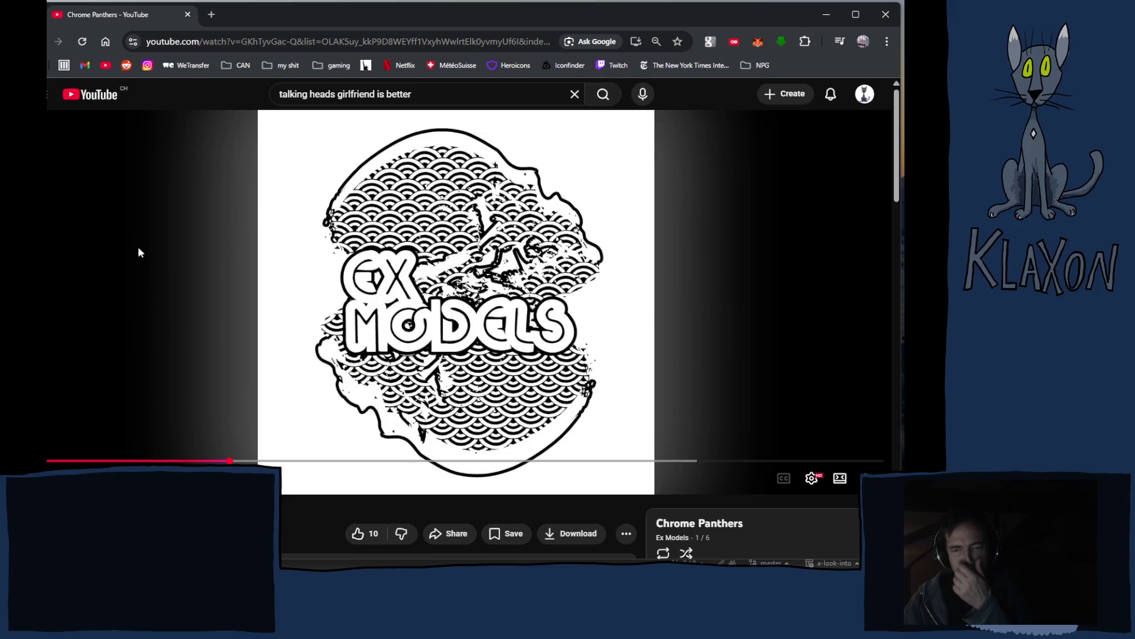
{"action": "scroll", "coordinate": [306, 317], "scroll_direction": "down", "scroll_amount": 5}
{"action": "scroll", "coordinate": [567, 524], "scroll_direction": "down", "scroll_amount": 4}
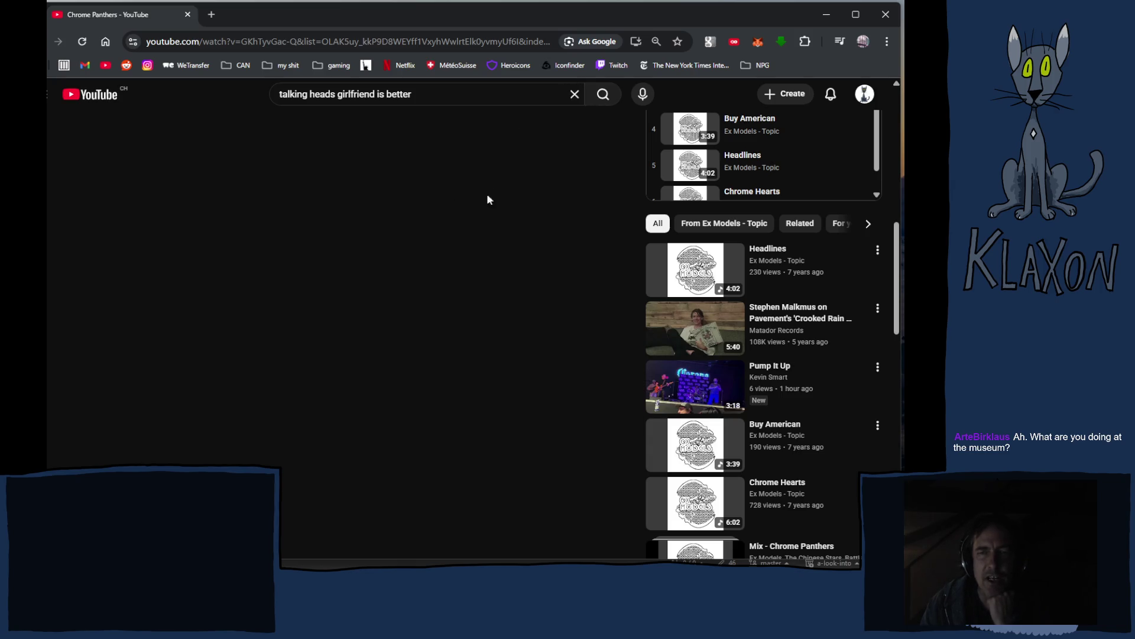
{"action": "scroll", "coordinate": [487, 197], "scroll_direction": "up", "scroll_amount": 8}
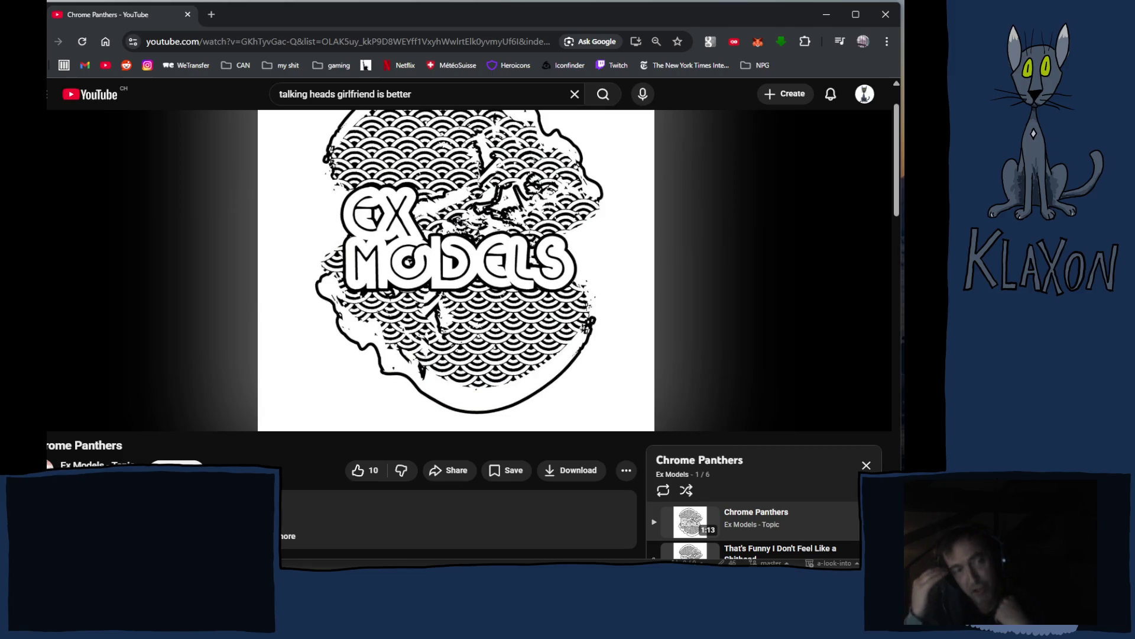
Return to the top of the page and bring up its general options menu.
{"action": "mouse_move", "coordinate": [476, 288]}
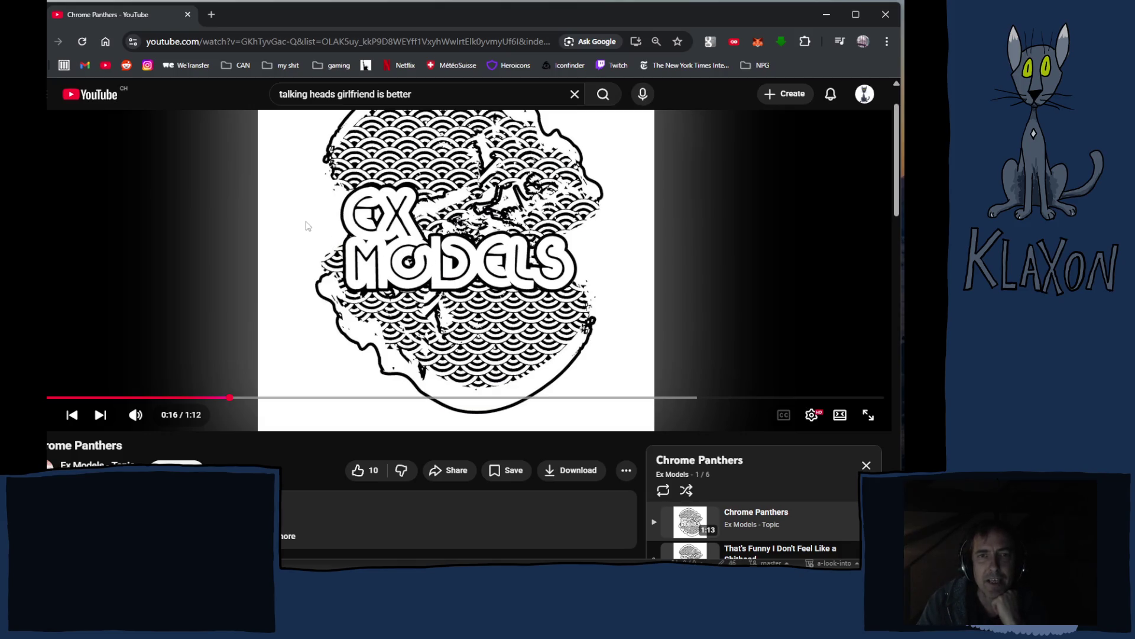
{"action": "scroll", "coordinate": [313, 204], "scroll_direction": "up", "scroll_amount": 1}
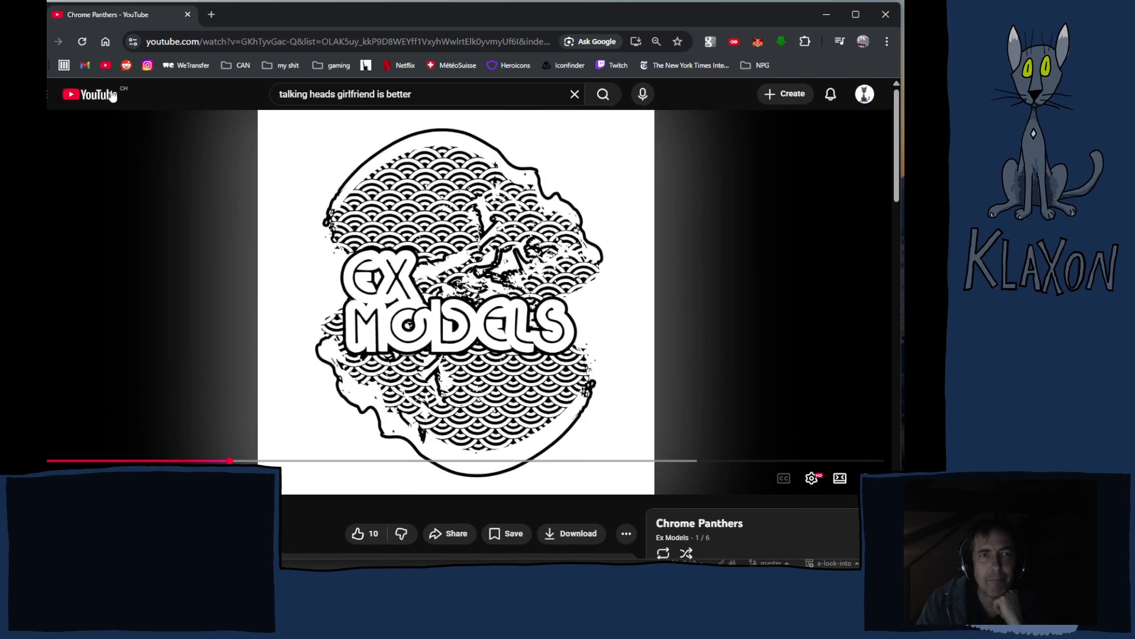
{"action": "right_click", "coordinate": [234, 184]}
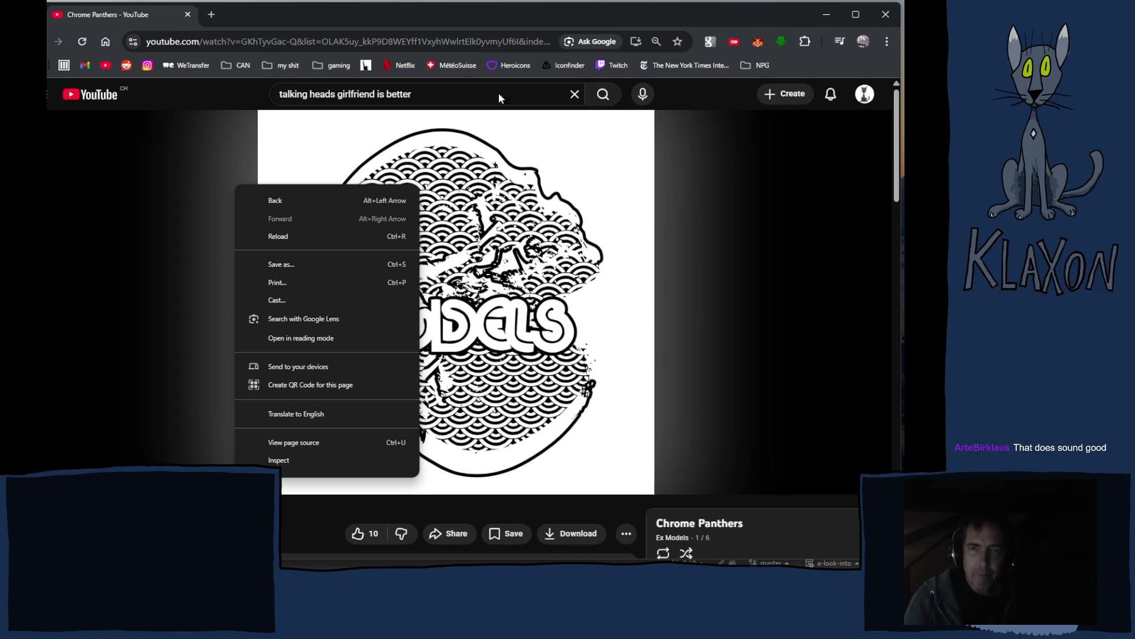
{"action": "left_click", "coordinate": [699, 97]}
{"action": "scroll", "coordinate": [643, 190], "scroll_direction": "down", "scroll_amount": 7}
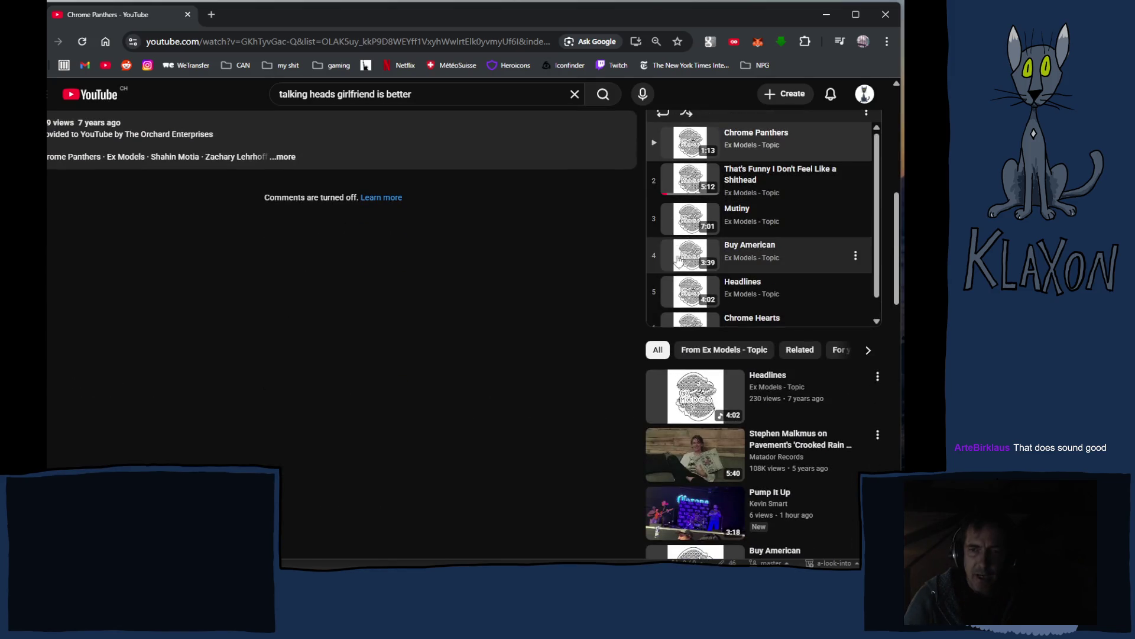
{"action": "scroll", "coordinate": [652, 347], "scroll_direction": "down", "scroll_amount": 6}
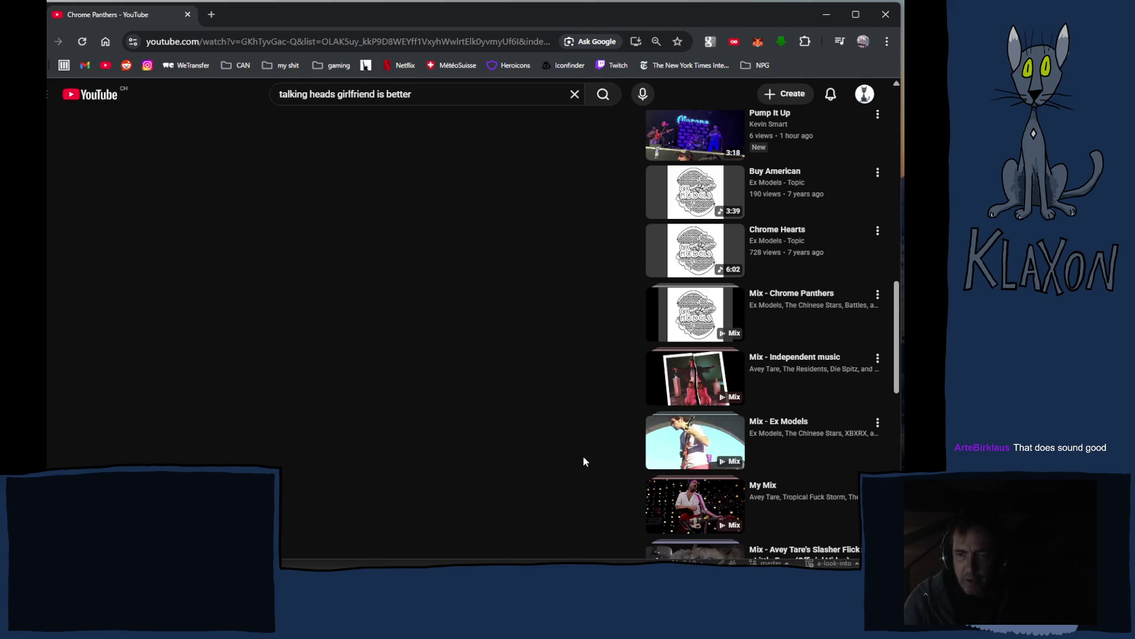
{"action": "scroll", "coordinate": [583, 456], "scroll_direction": "down", "scroll_amount": 4}
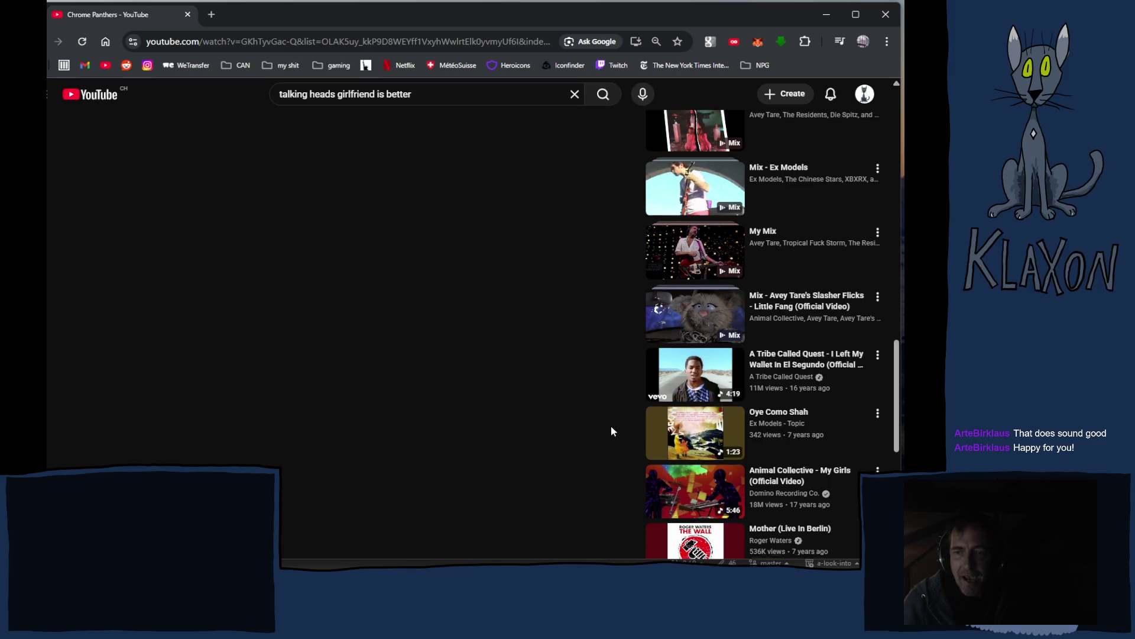
{"action": "scroll", "coordinate": [612, 427], "scroll_direction": "down", "scroll_amount": 4}
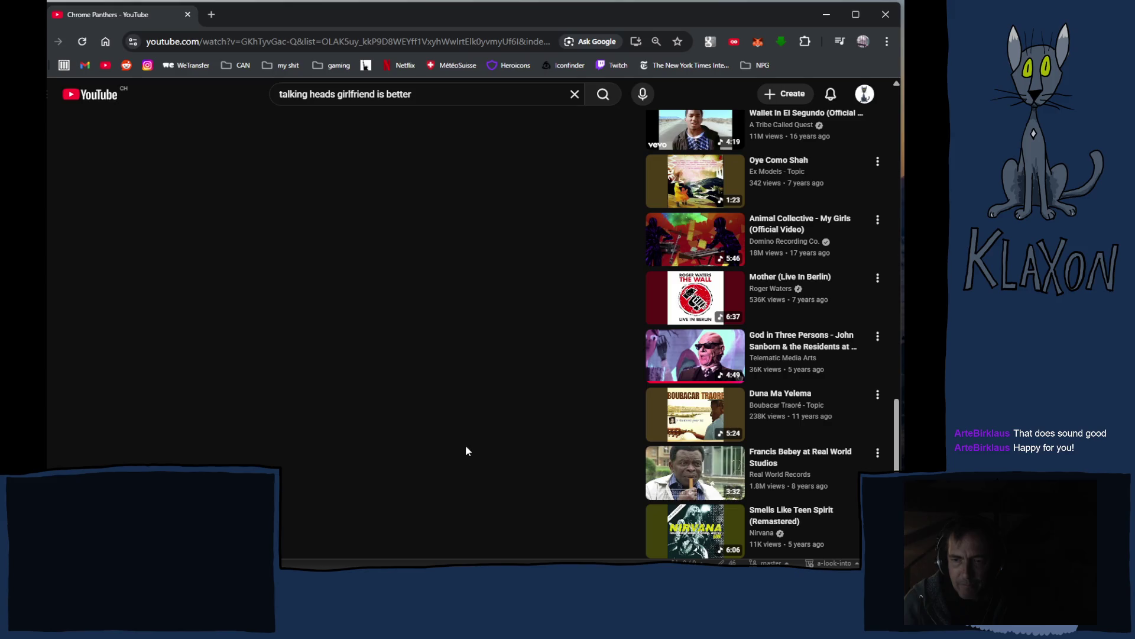
{"action": "scroll", "coordinate": [486, 446], "scroll_direction": "down", "scroll_amount": 3}
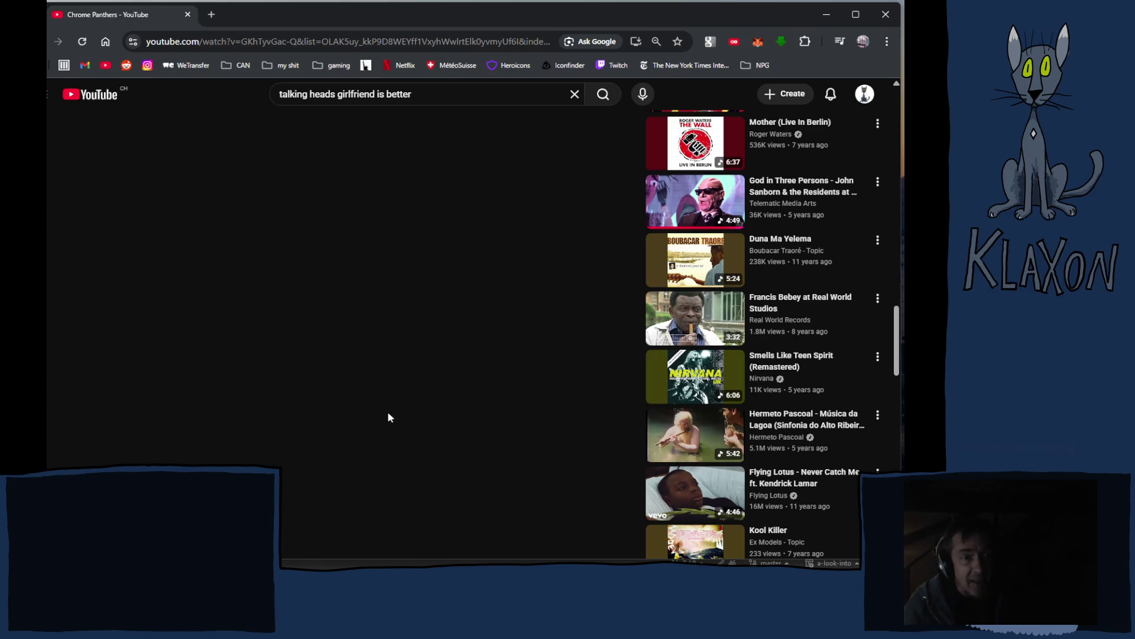
{"action": "scroll", "coordinate": [383, 404], "scroll_direction": "down", "scroll_amount": 5}
{"action": "scroll", "coordinate": [430, 413], "scroll_direction": "up", "scroll_amount": 10}
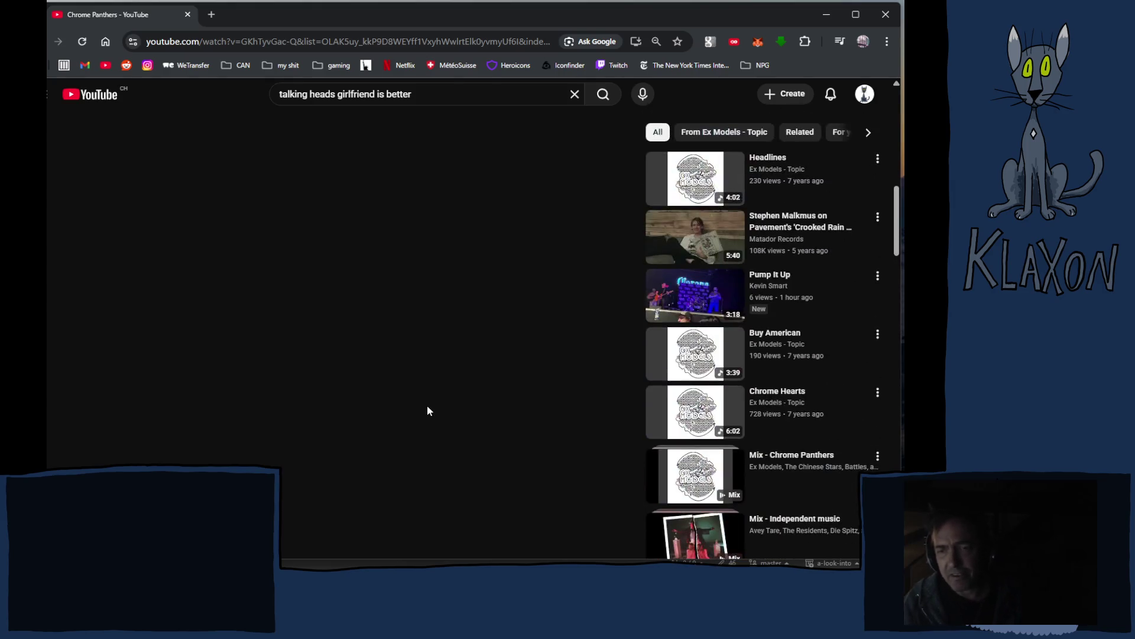
{"action": "scroll", "coordinate": [419, 411], "scroll_direction": "up", "scroll_amount": 4}
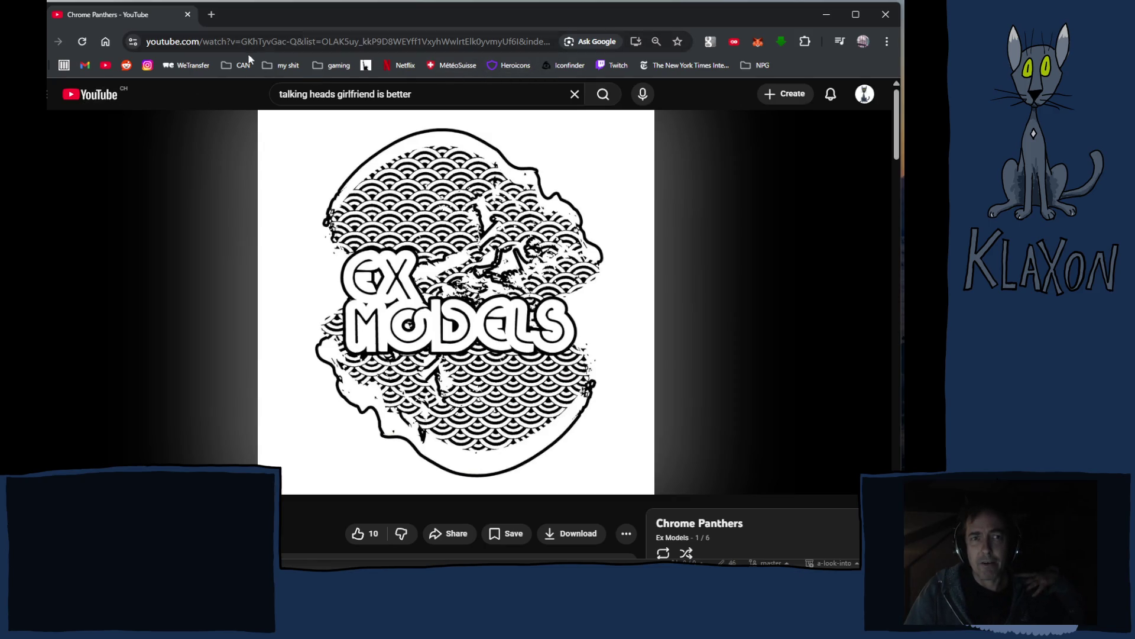
{"action": "left_click", "coordinate": [95, 98]}
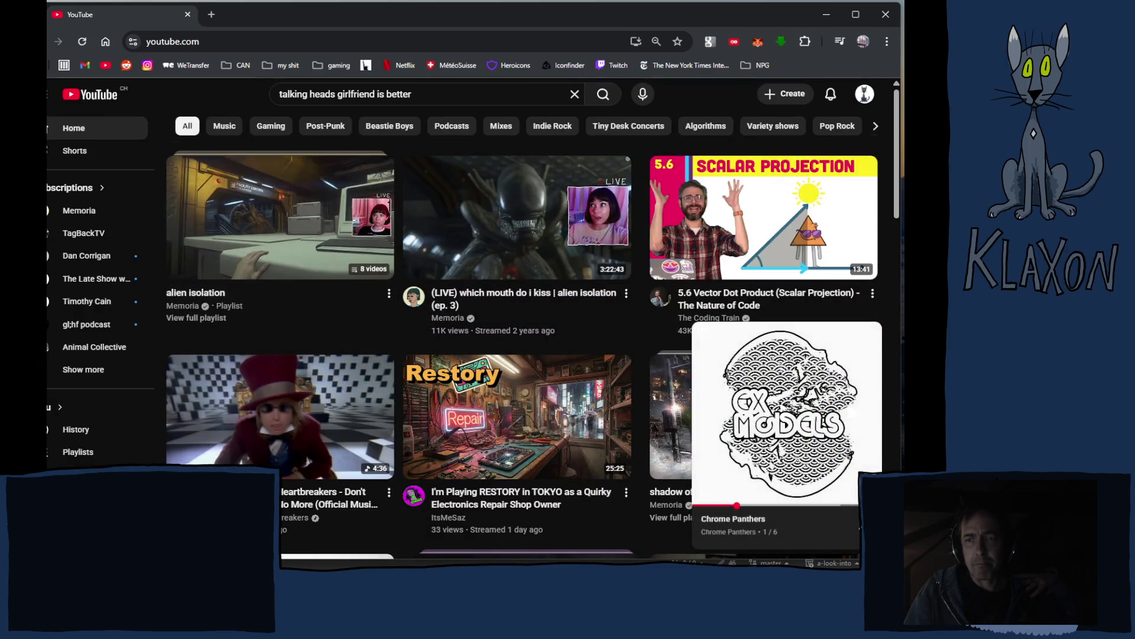
Close the Chrome Panthers miniplayer and scroll into the home feed recommendations.
{"action": "left_click", "coordinate": [871, 334]}
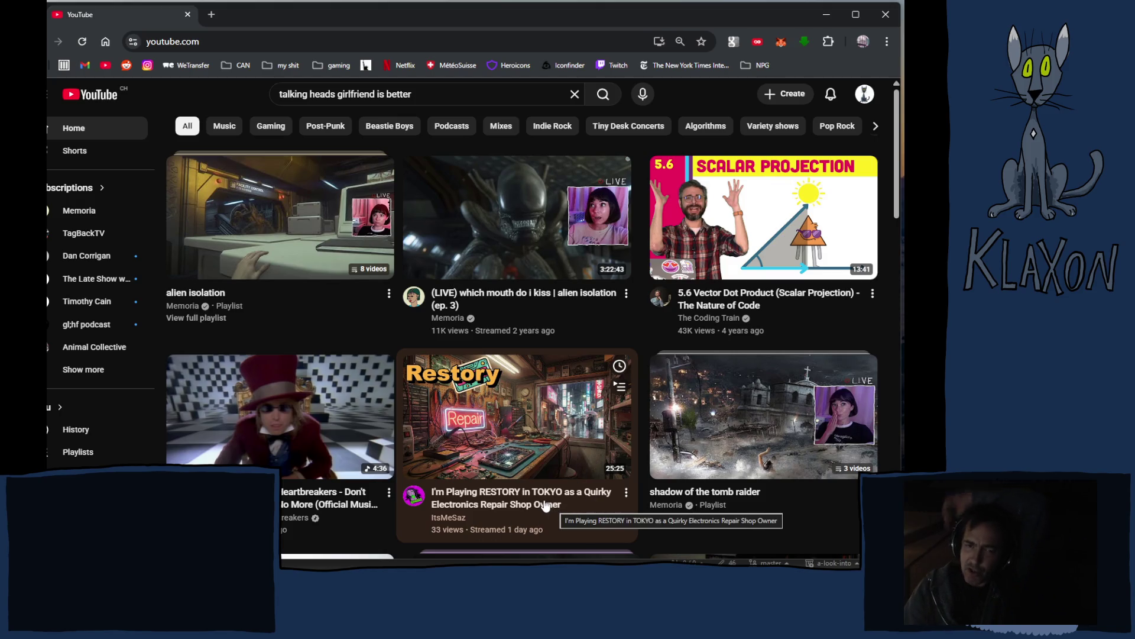
{"action": "scroll", "coordinate": [480, 395], "scroll_direction": "down", "scroll_amount": 2}
{"action": "scroll", "coordinate": [480, 398], "scroll_direction": "down", "scroll_amount": 3}
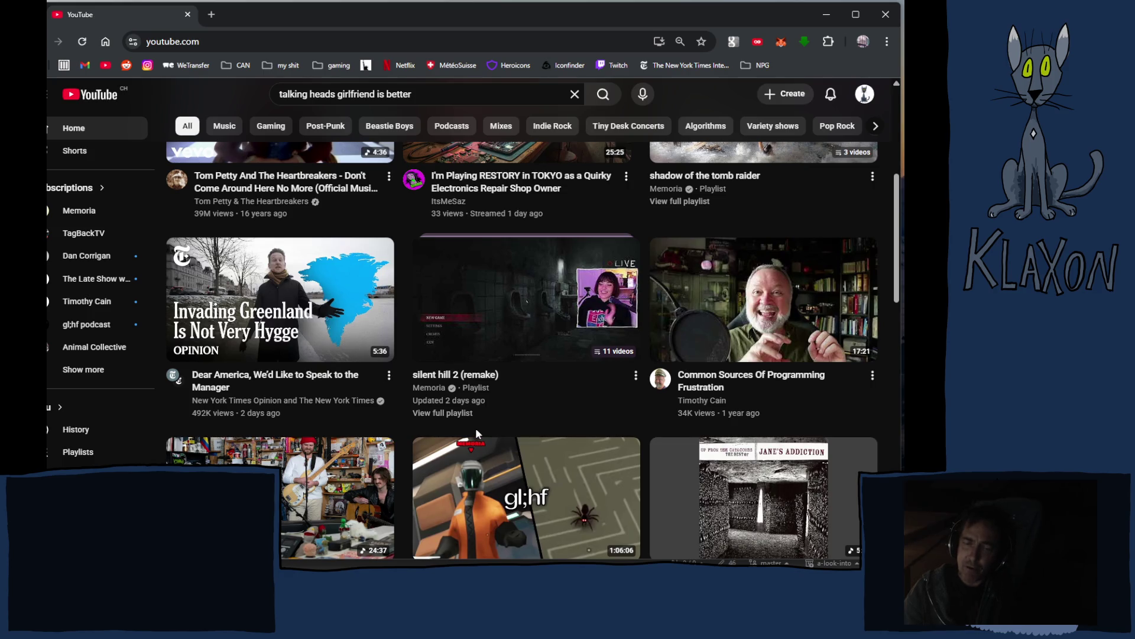
{"action": "scroll", "coordinate": [477, 439], "scroll_direction": "down", "scroll_amount": 3}
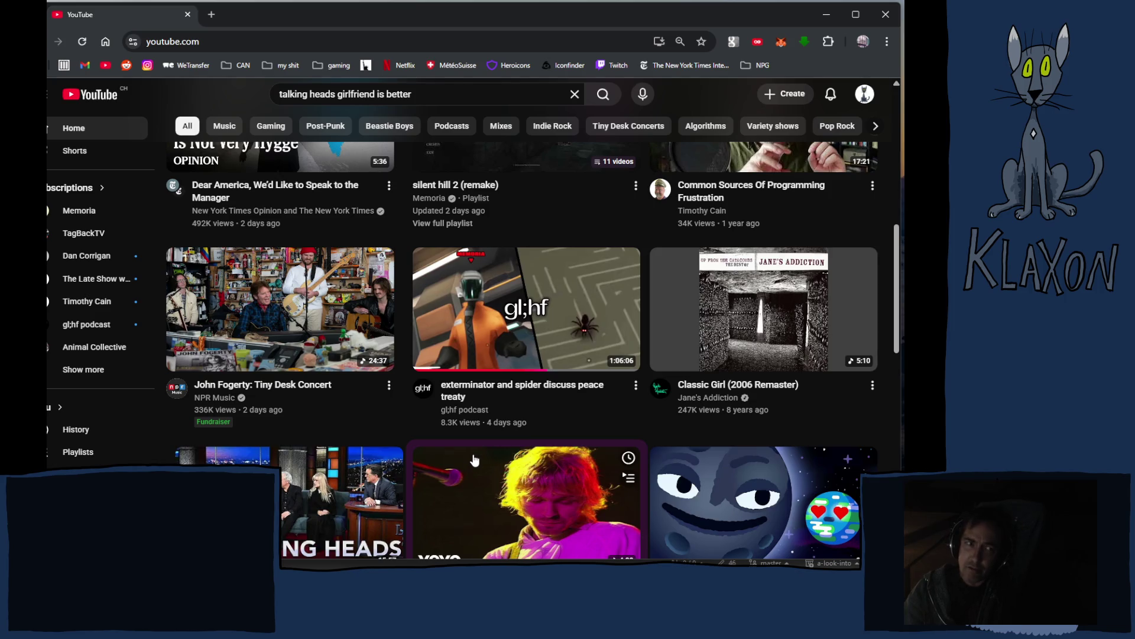
{"action": "scroll", "coordinate": [475, 461], "scroll_direction": "down", "scroll_amount": 2}
{"action": "scroll", "coordinate": [476, 464], "scroll_direction": "down", "scroll_amount": 2}
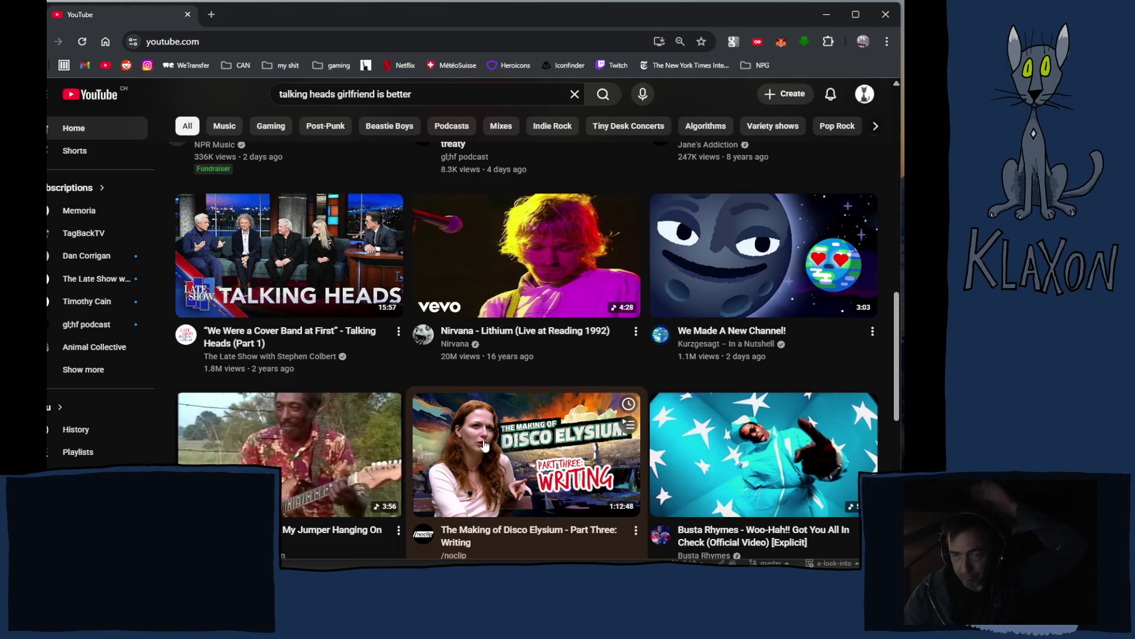
Scroll further to 'Talking Heads - Once in a Lifetime' and the Residents' 'Demons Dance Alone' playlist.
{"action": "scroll", "coordinate": [484, 445], "scroll_direction": "down", "scroll_amount": 3}
{"action": "mouse_move", "coordinate": [484, 450]}
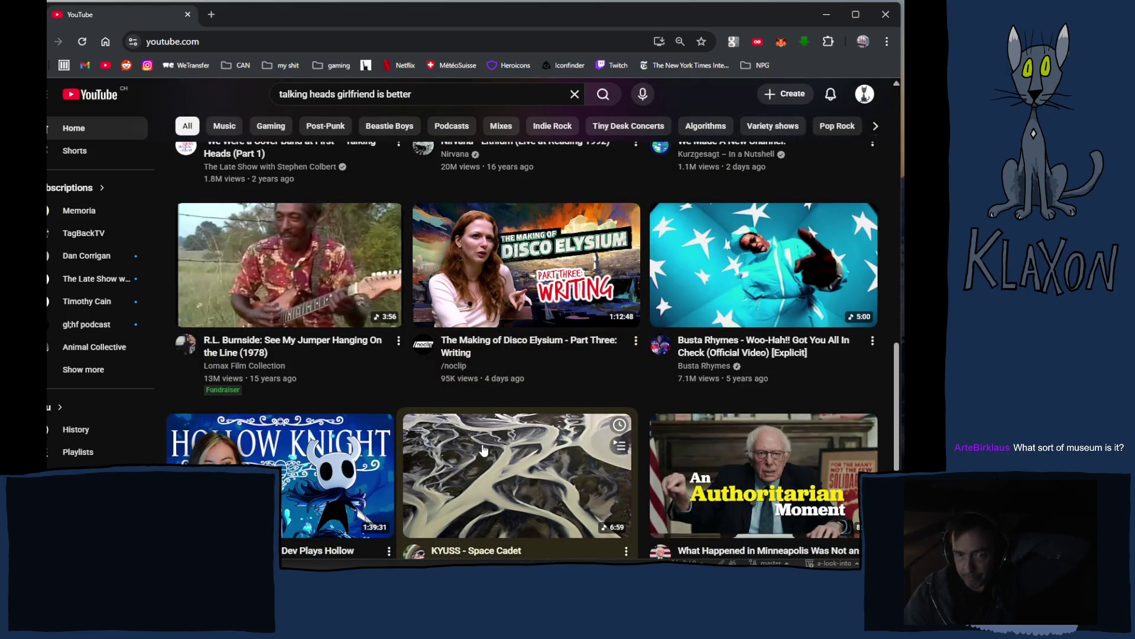
{"action": "scroll", "coordinate": [484, 450], "scroll_direction": "down", "scroll_amount": 4}
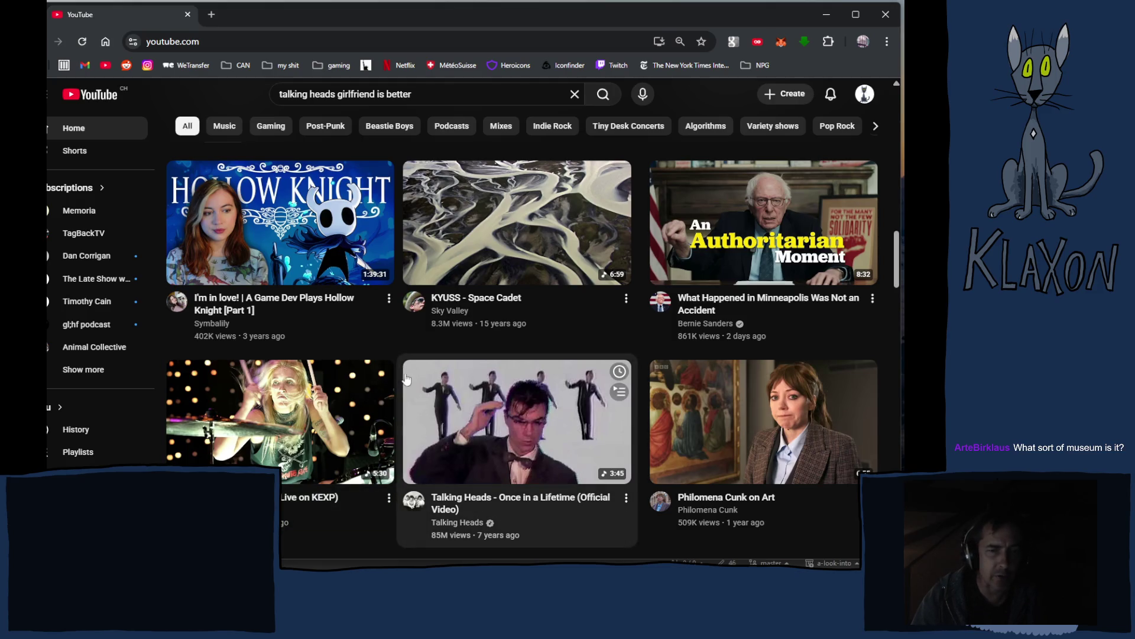
{"action": "scroll", "coordinate": [413, 384], "scroll_direction": "down", "scroll_amount": 3}
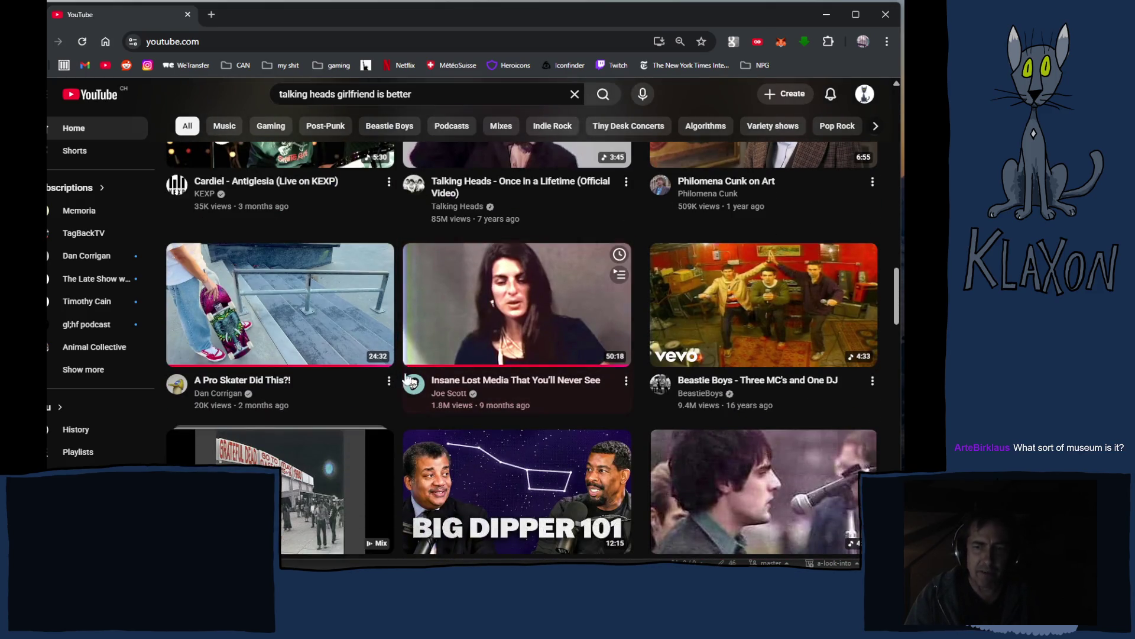
{"action": "scroll", "coordinate": [405, 397], "scroll_direction": "down", "scroll_amount": 3}
{"action": "scroll", "coordinate": [392, 415], "scroll_direction": "down", "scroll_amount": 4}
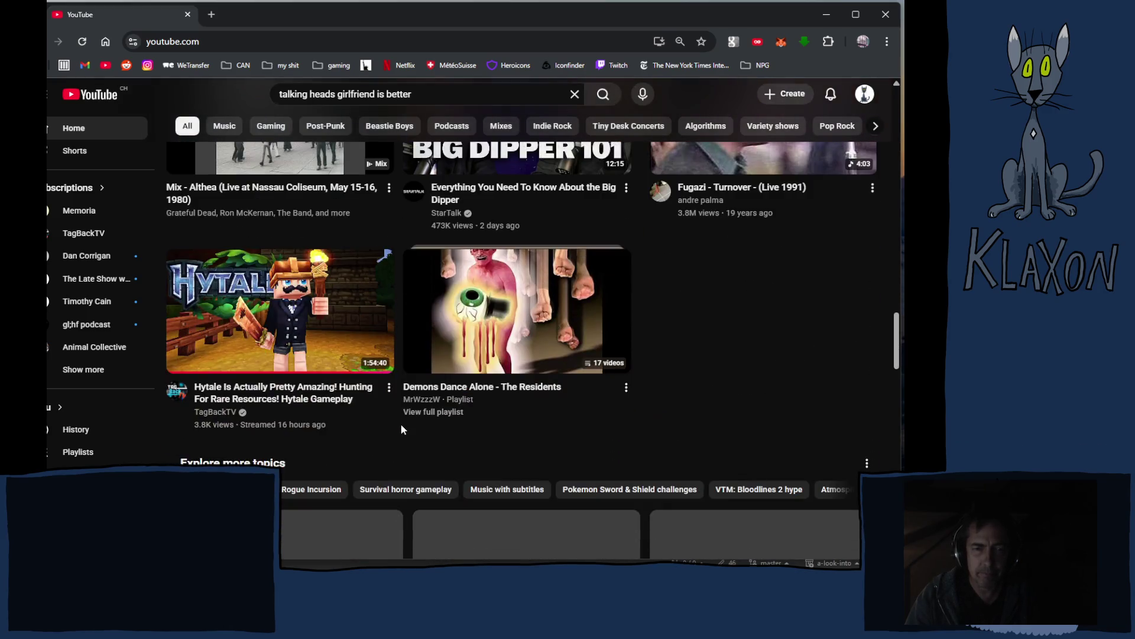